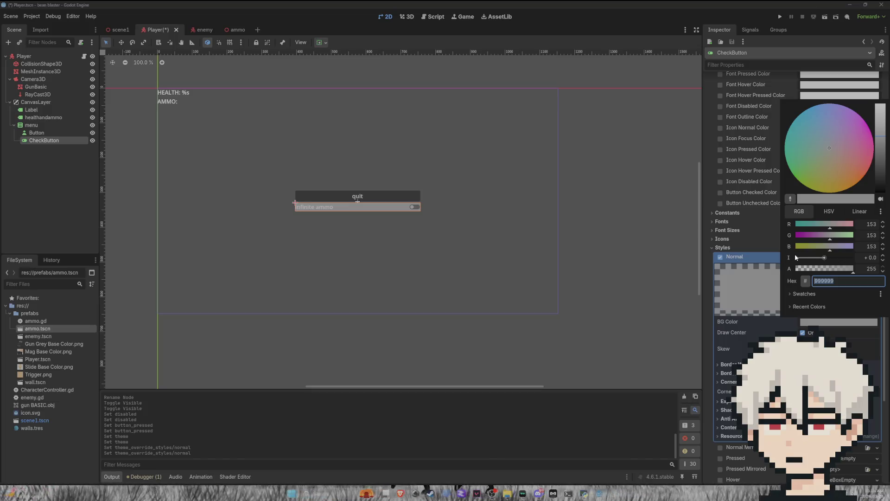
- Change the toggle's Normal StyleBoxFlat background from a pink hex to dark teal 03292e
text(ff4890)
key(Return)
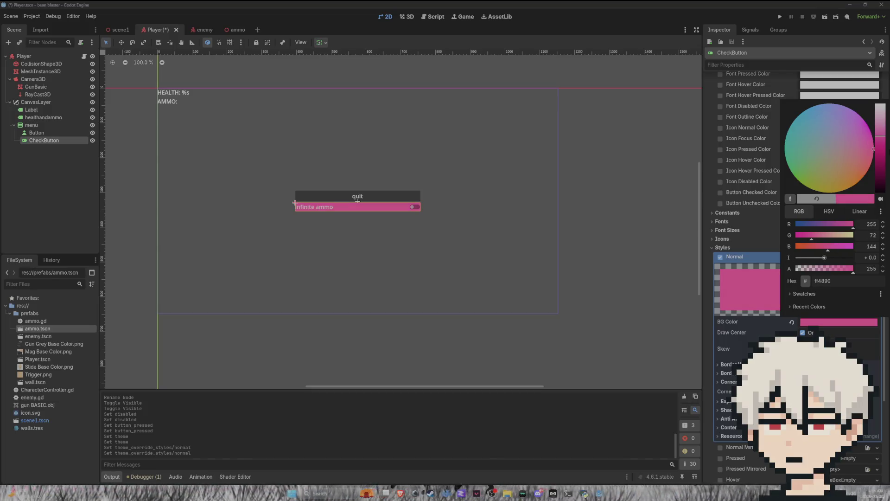
mouse_move(853, 129)
mouse_down()
mouse_move(833, 112)
mouse_move(825, 152)
mouse_move(837, 171)
mouse_move(822, 140)
mouse_move(795, 134)
mouse_up()
drag(881, 162, 884, 182)
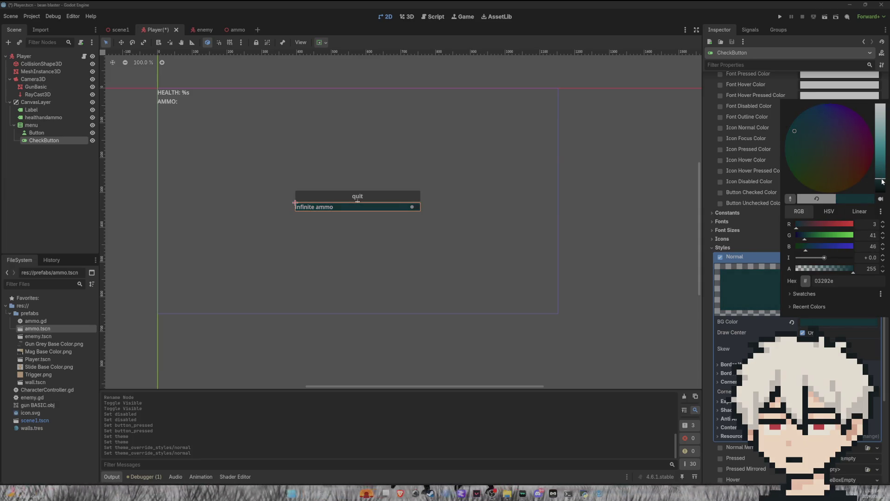
click(834, 280)
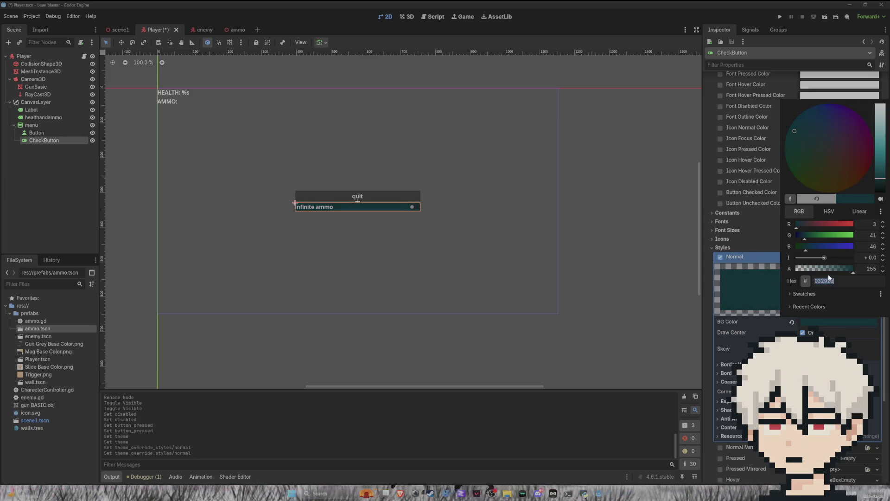
click(739, 288)
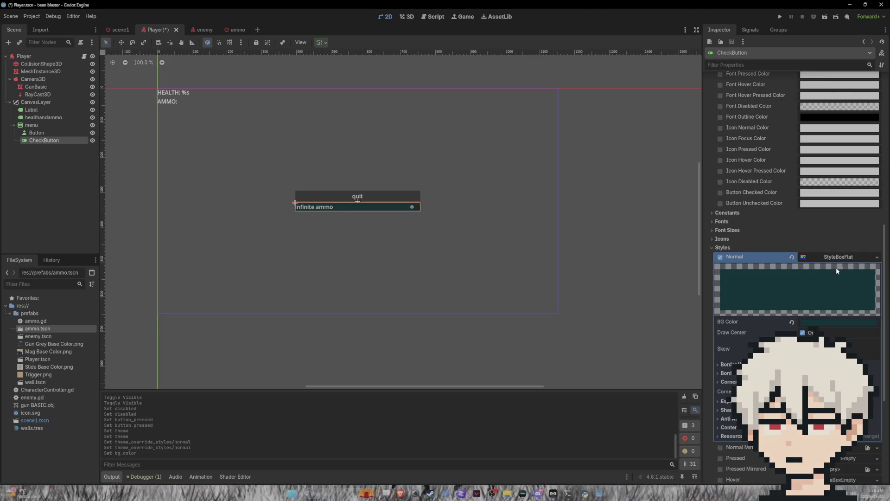
- Copy the teal Normal style and paste it into the CheckButton's Pressed style slot
click(856, 257)
click(877, 256)
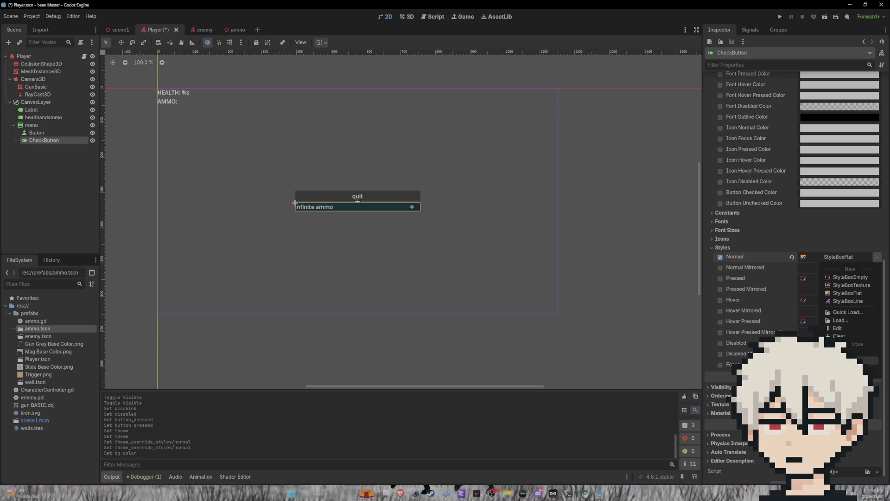
click(863, 360)
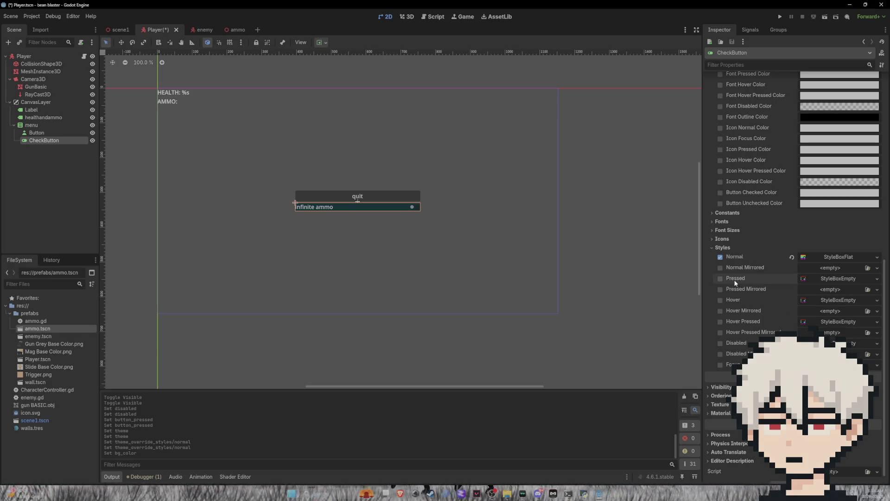
click(720, 278)
click(856, 279)
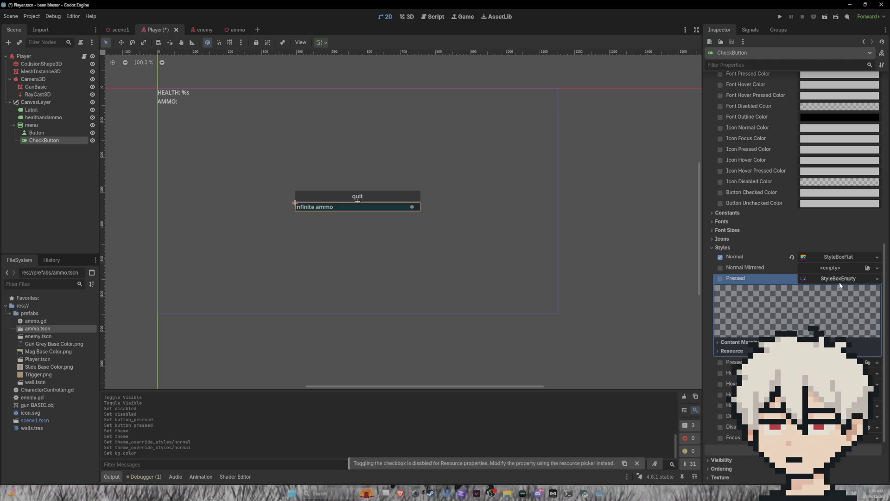
click(877, 279)
click(847, 314)
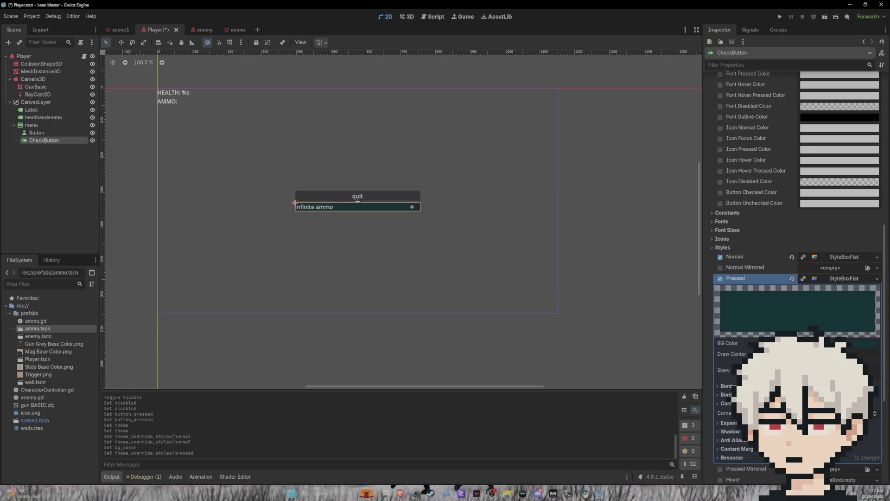
- Paste the copied teal style into the CheckButton's Hover and Focus style slots
scroll(732, 280, down, 4)
click(844, 377)
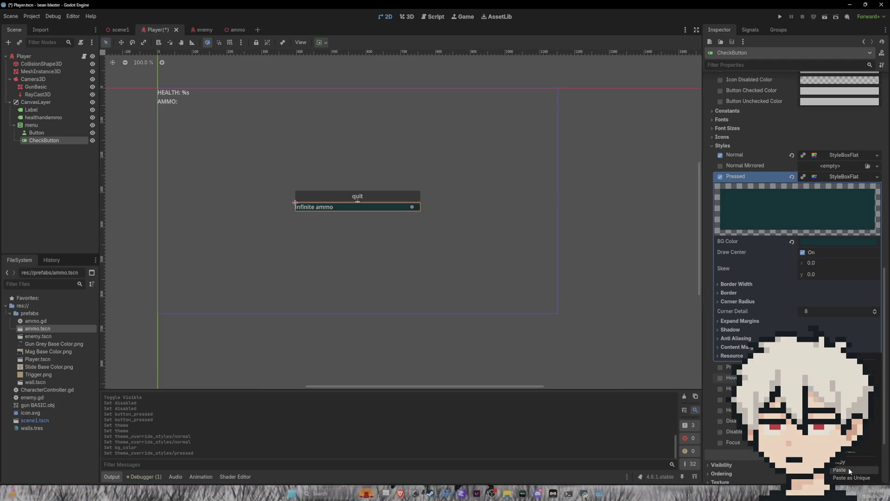
click(850, 468)
click(721, 443)
click(720, 443)
click(877, 442)
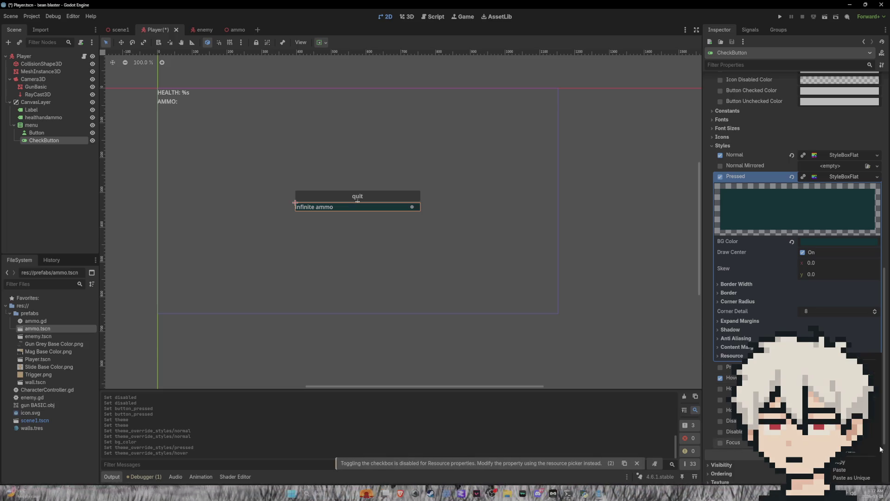
click(855, 475)
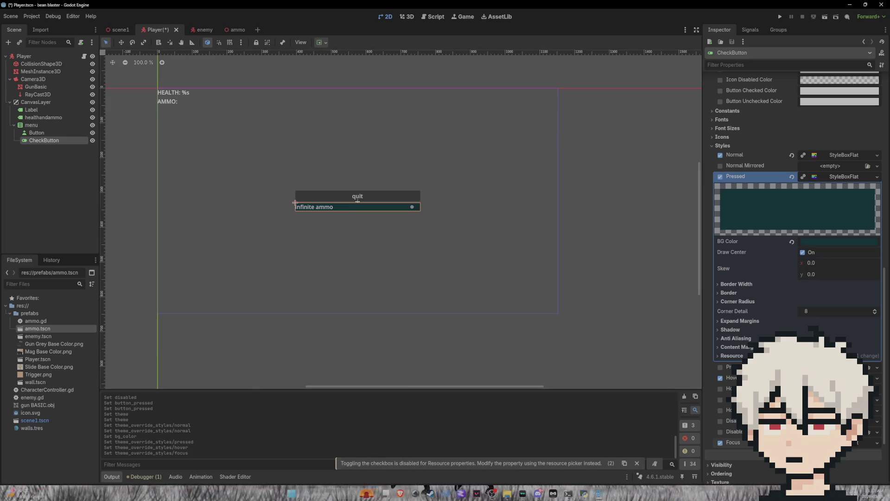
click(395, 194)
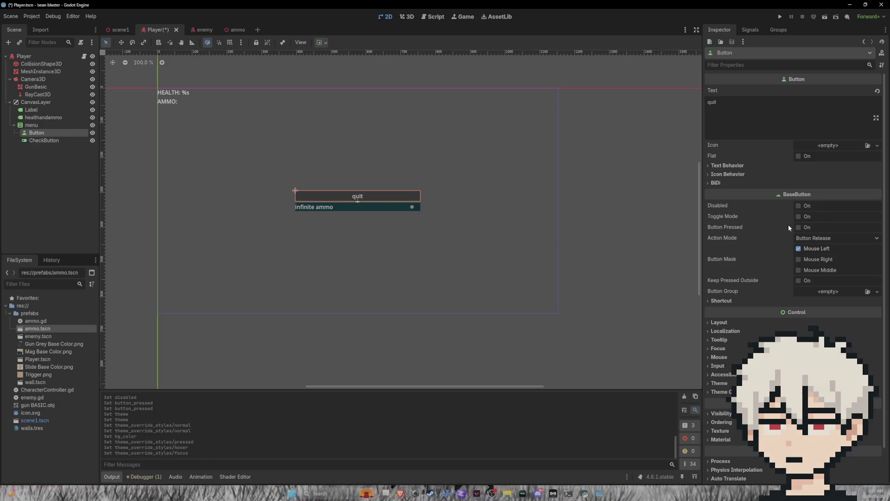
- Paste the teal StyleBoxFlat into the quit Button's Normal and Pressed style overrides
click(710, 391)
click(719, 443)
scroll(793, 278, down, 3)
click(853, 401)
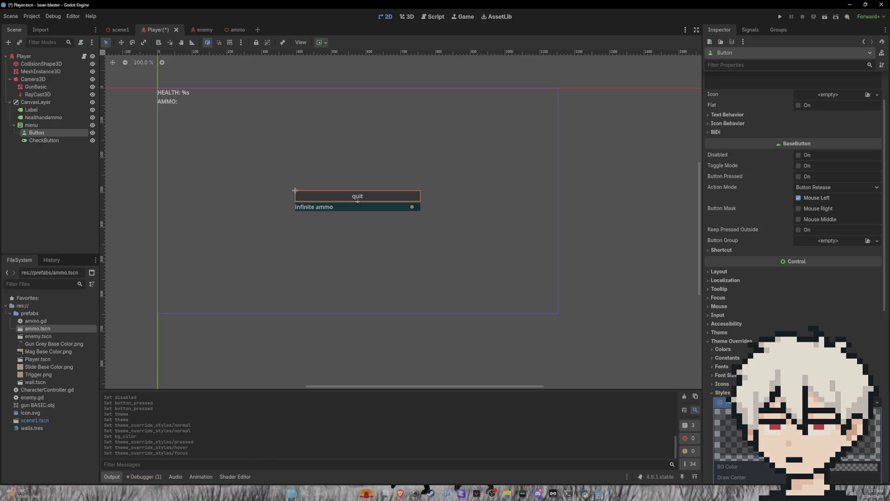
click(877, 402)
click(841, 470)
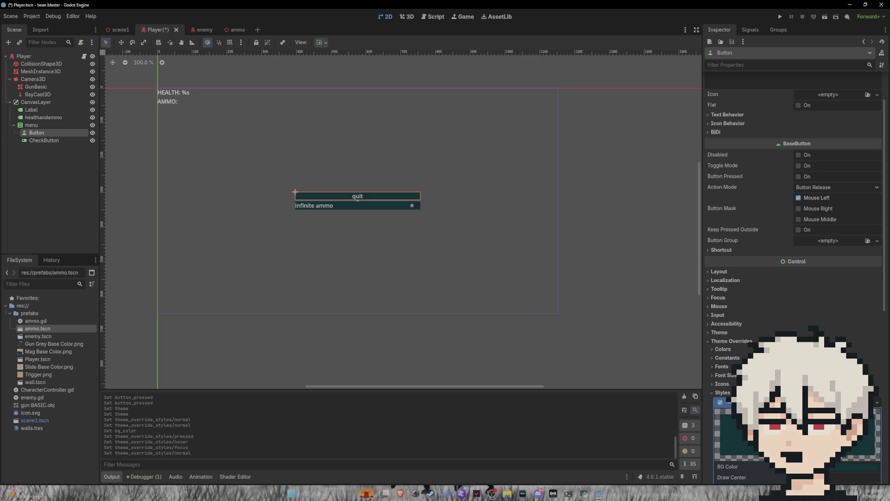
scroll(841, 467, down, 5)
scroll(841, 464, down, 5)
click(876, 400)
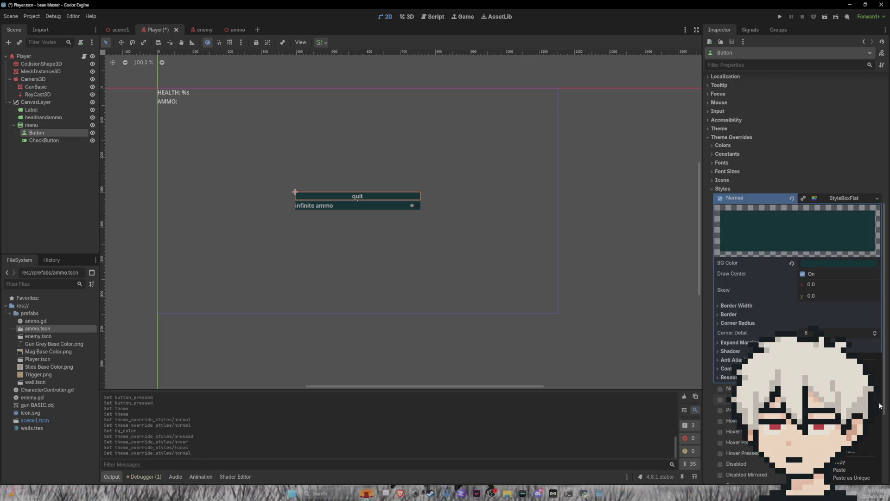
click(850, 469)
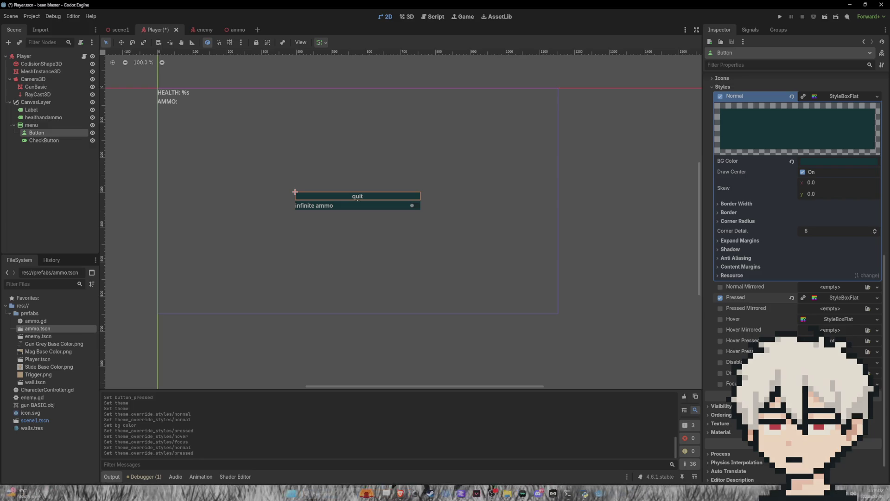
- Paste the teal style into the quit Button's Focus and Hover slots and save Player.tscn
click(876, 352)
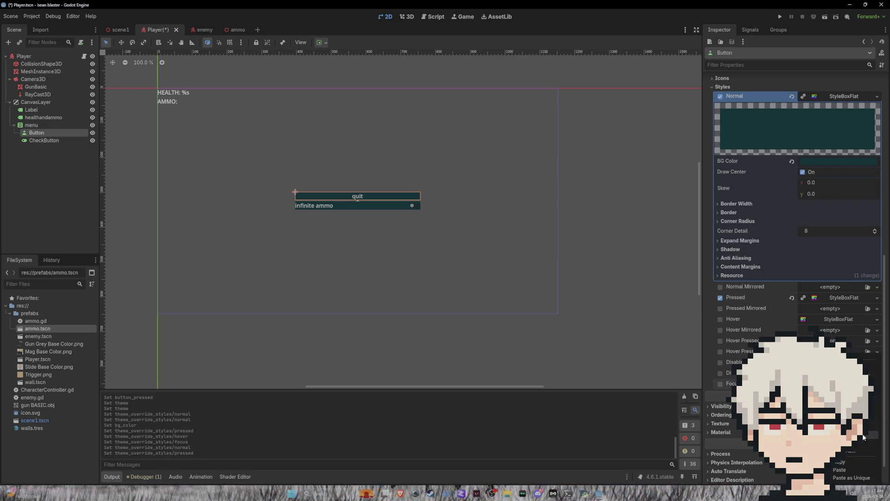
click(845, 470)
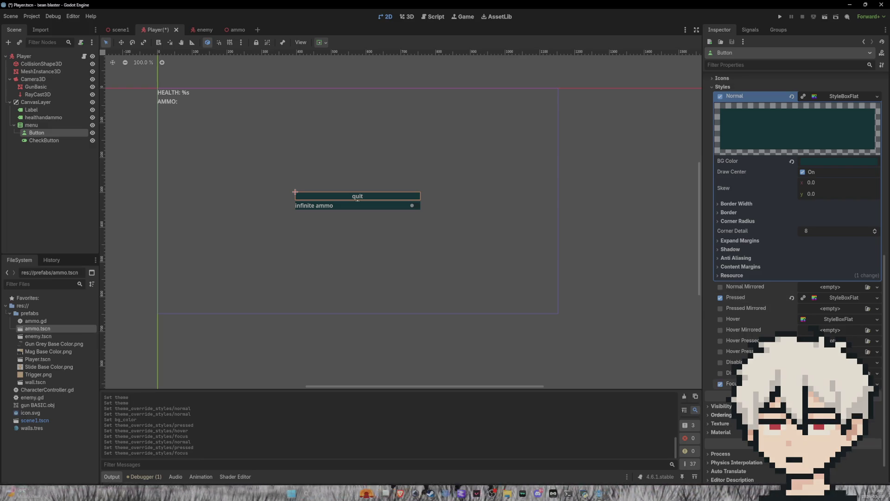
click(877, 319)
click(844, 439)
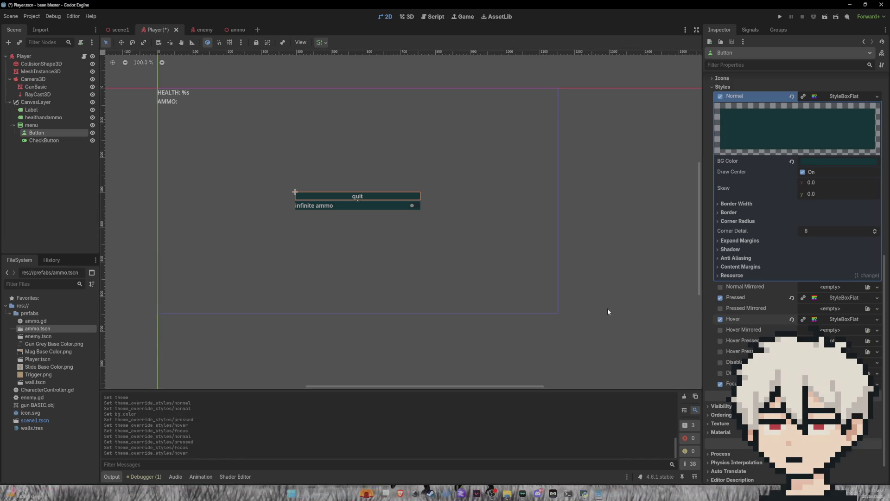
key(ctrl+s)
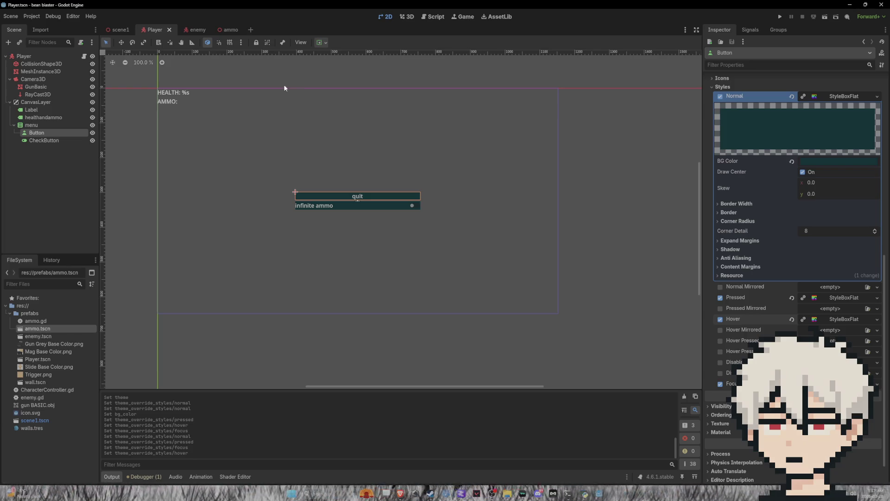
- Create a ColorRect node (from the Control types) as a child of the menu node
right_click(42, 125)
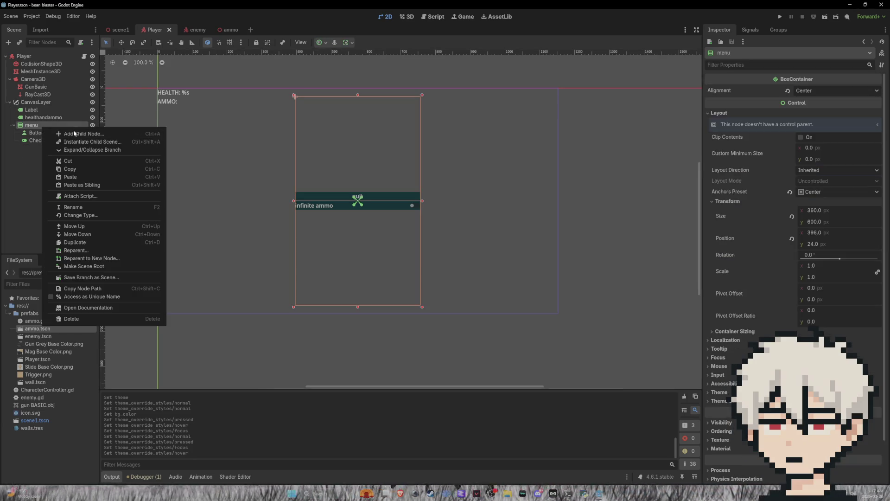
click(73, 131)
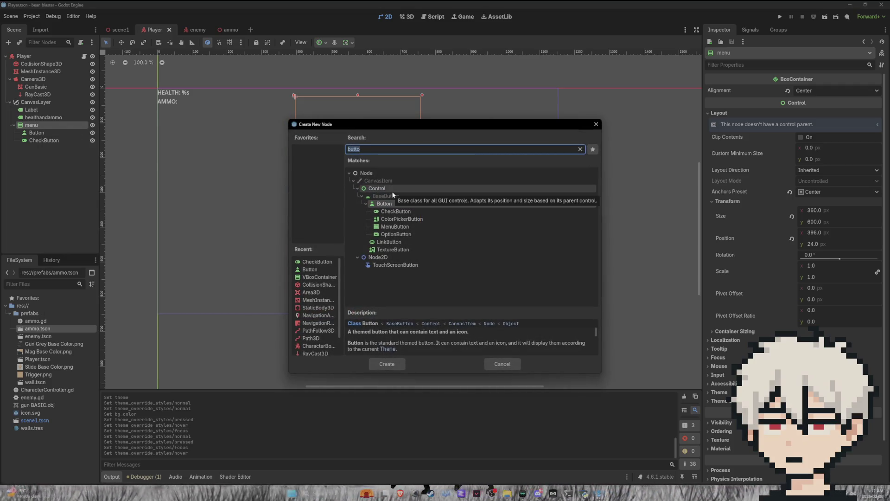
key(BackSpace)
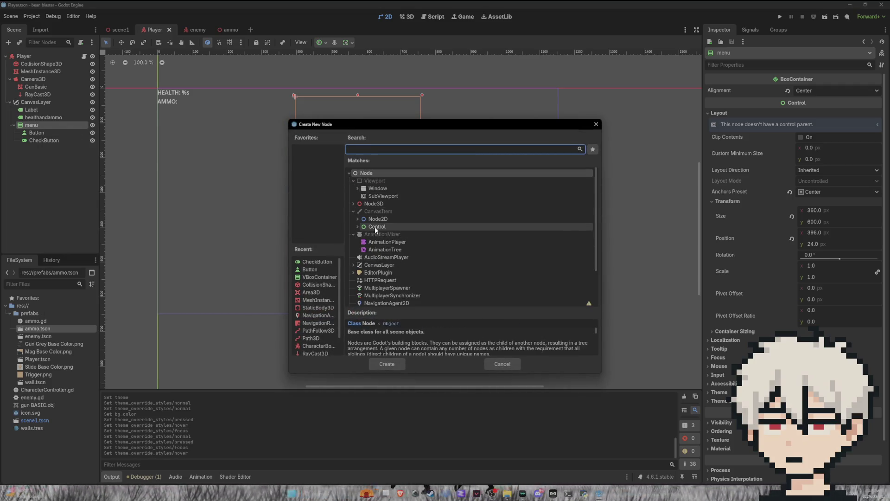
click(358, 227)
scroll(363, 229, down, 1)
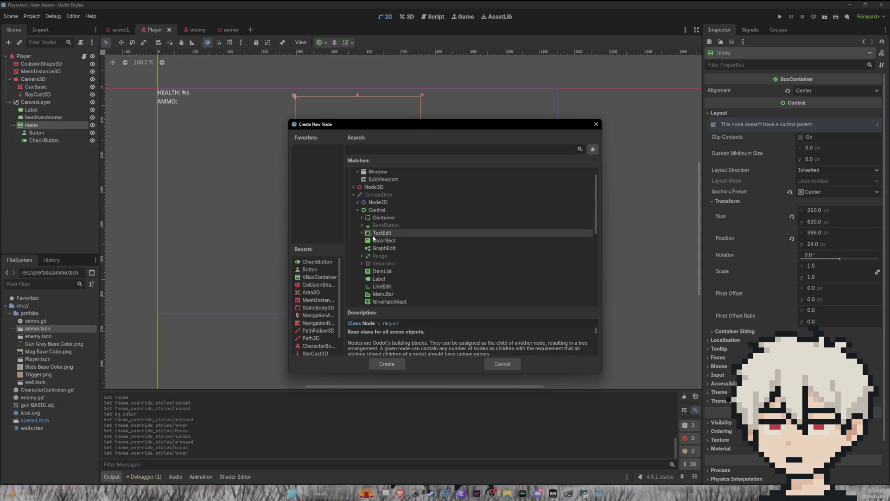
click(378, 241)
click(389, 366)
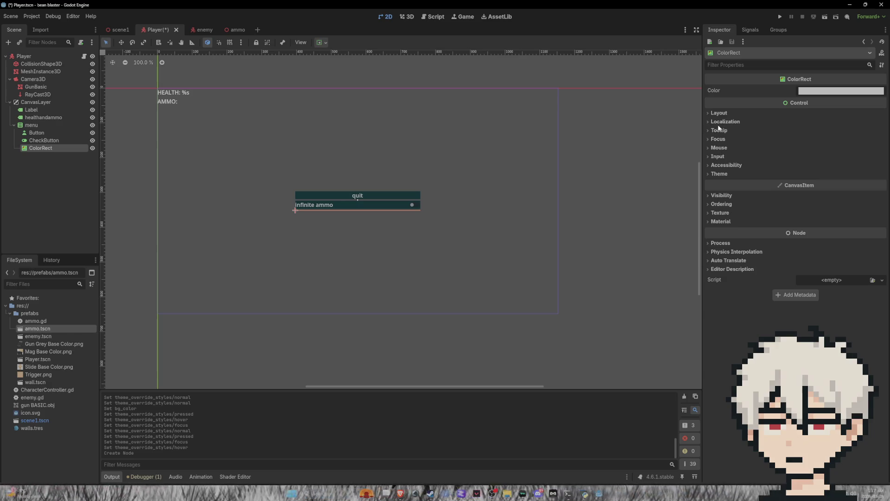
- Set the ColorRect's colour to translucent grey 55555531
click(825, 91)
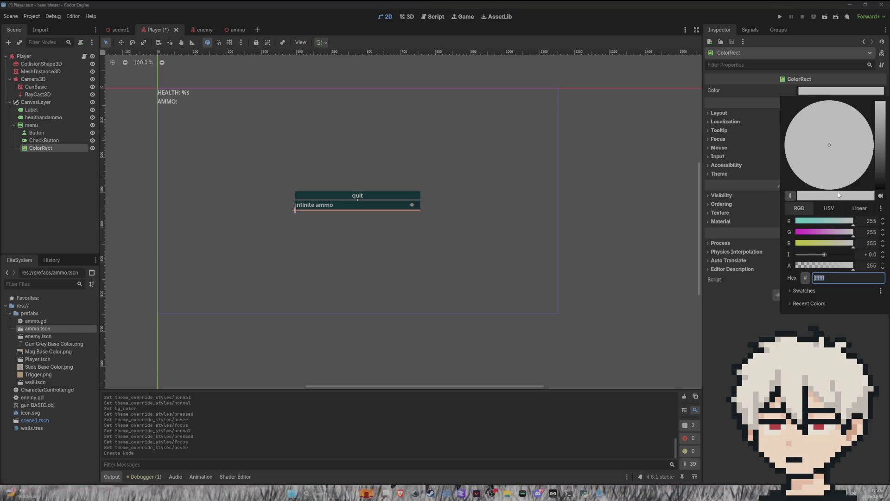
mouse_move(853, 265)
mouse_down()
mouse_move(794, 266)
mouse_move(824, 265)
mouse_move(807, 266)
mouse_up()
drag(882, 139, 882, 160)
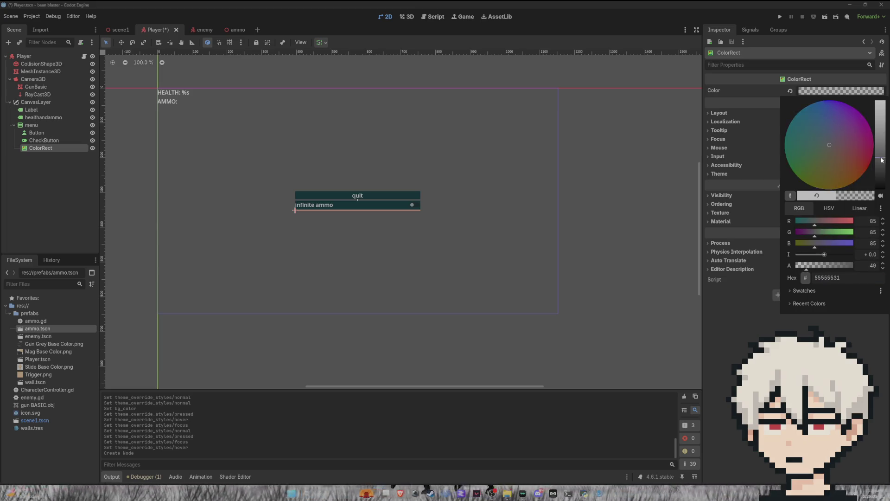
click(41, 150)
- Move the ColorRect directly under CanvasLayer above menu and begin renaming it
mouse_move(37, 146)
mouse_down()
mouse_move(31, 121)
mouse_move(37, 126)
mouse_up()
click(38, 125)
double_click(37, 126)
text(menucolor)
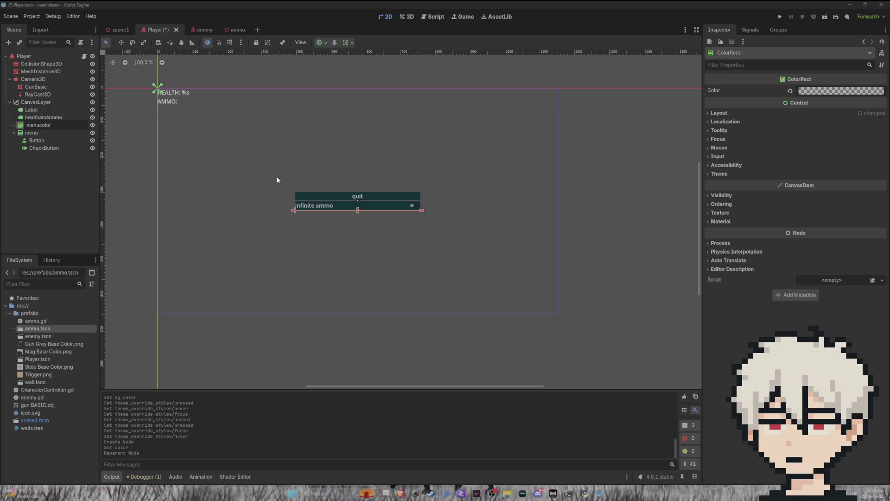
- Confirm the name menucolor, then undo trial resizes so it stays 608 wide, zero height
key(Return)
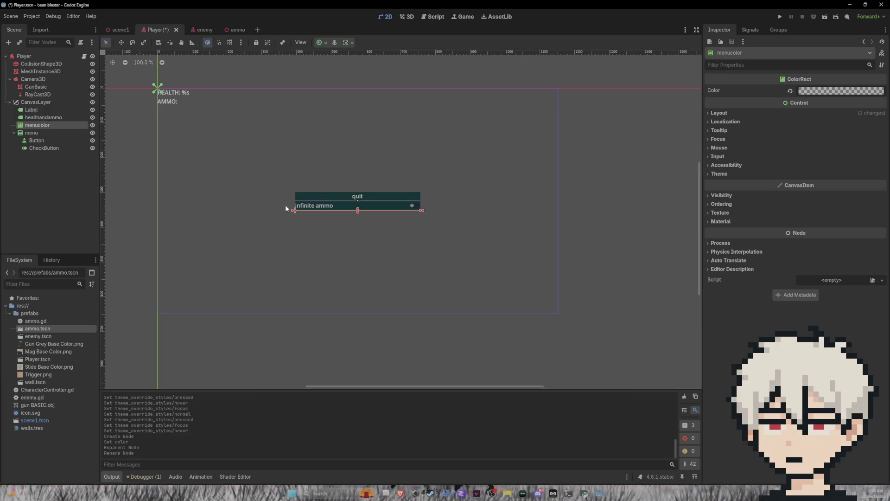
drag(294, 209, 208, 210)
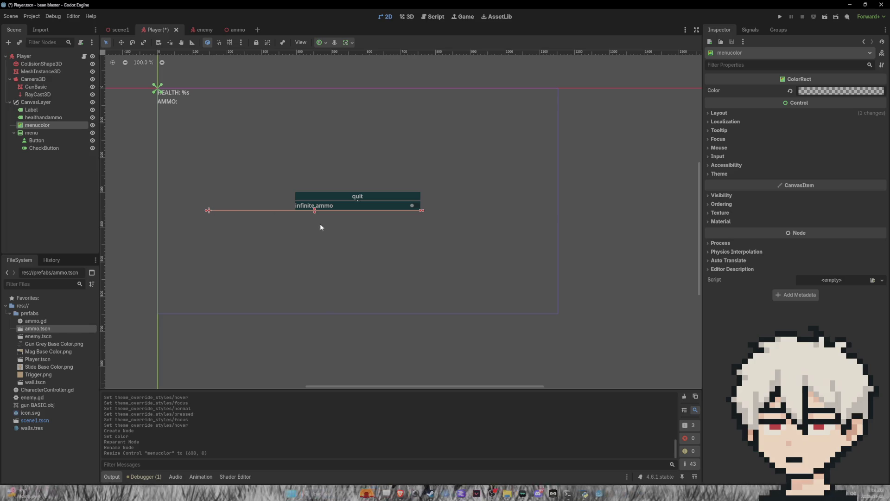
drag(314, 211, 302, 288)
drag(297, 245, 290, 211)
key(ctrl+z)
mouse_move(262, 237)
mouse_down()
mouse_move(227, 123)
mouse_move(212, 120)
mouse_up()
mouse_move(371, 169)
mouse_down()
mouse_move(531, 314)
mouse_move(559, 315)
mouse_up()
key(ctrl+z)
key(ctrl+z)
key(ctrl+z)
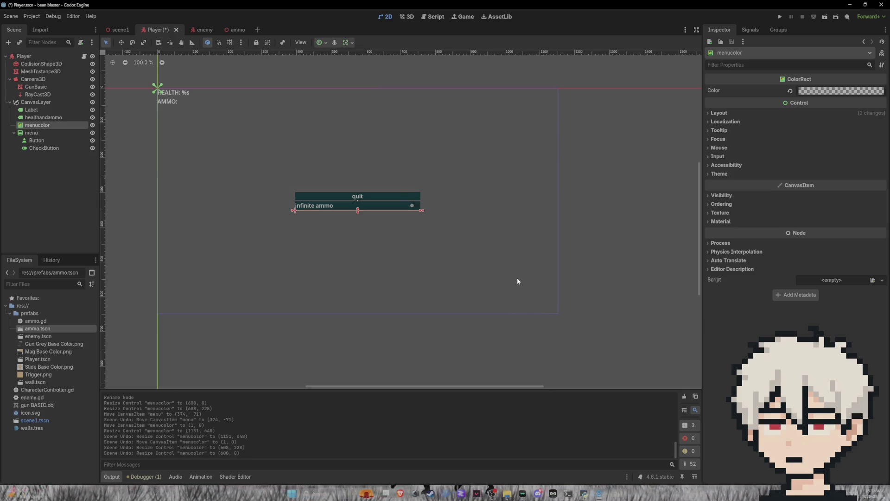
- Set menucolor's size flags and apply the Full Rect anchor preset to fill the screen
click(346, 43)
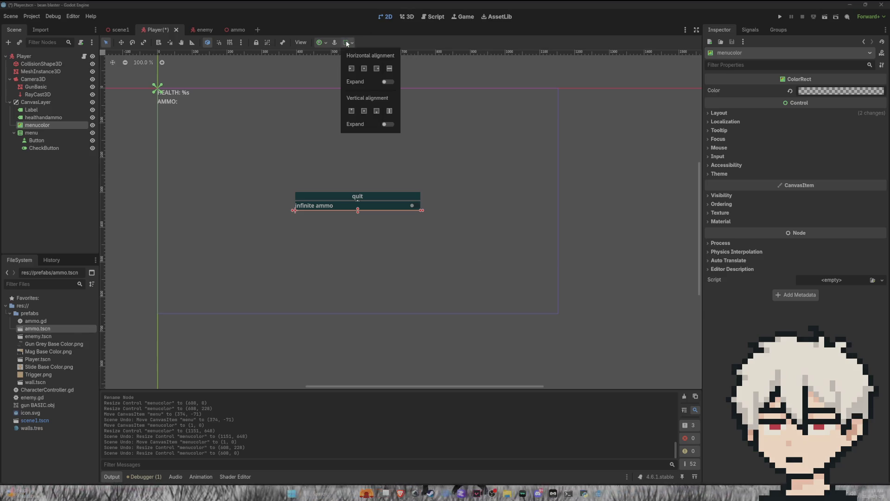
click(351, 69)
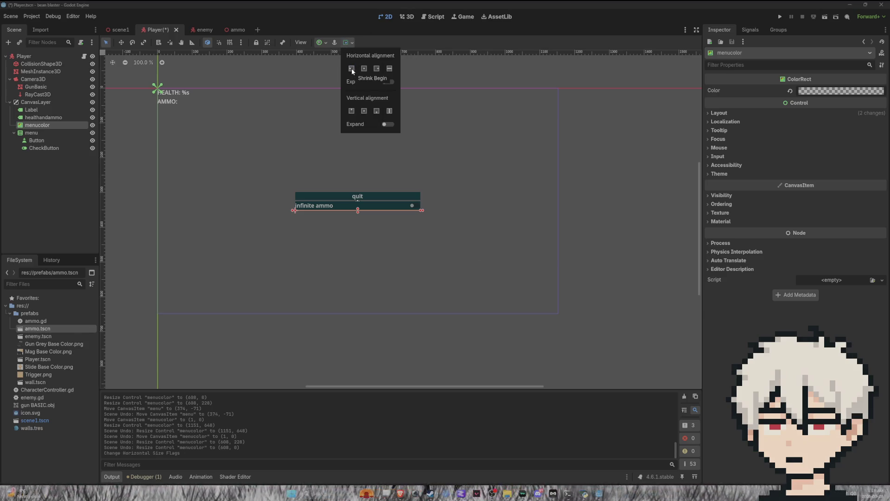
click(351, 111)
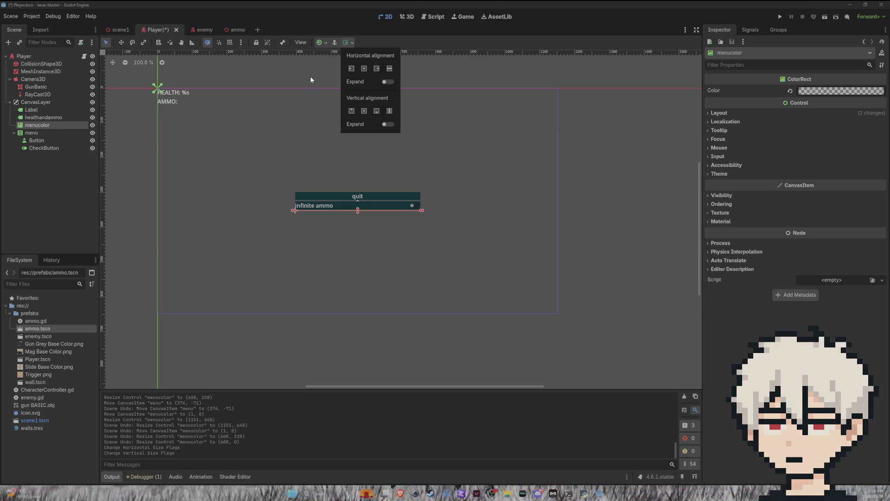
click(325, 43)
click(325, 43)
click(358, 110)
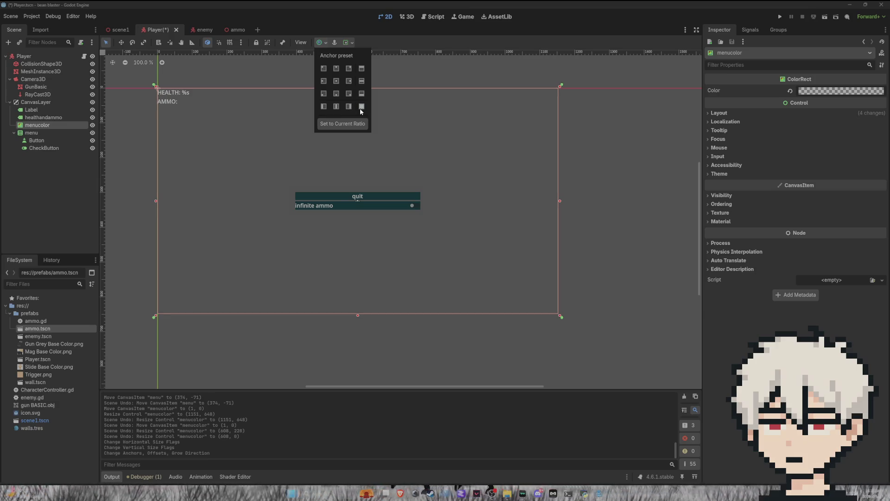
click(818, 307)
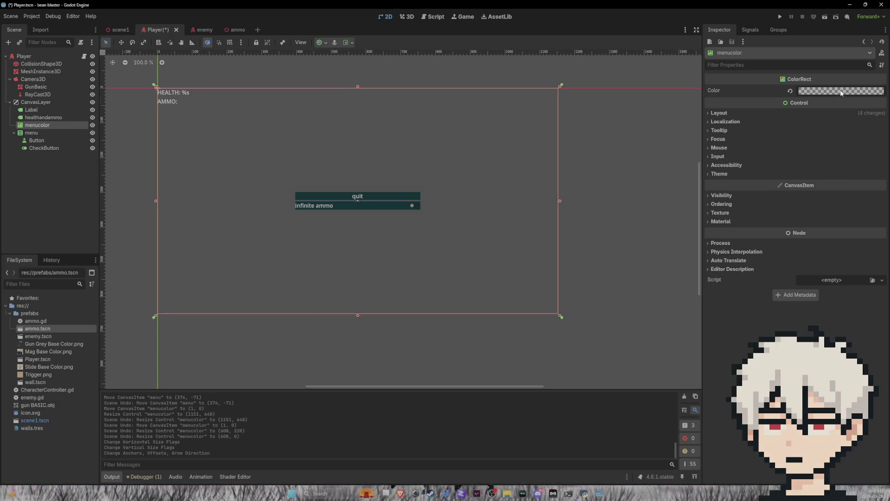
- Change menucolor's colour to translucent dark grey 24242470
click(842, 91)
drag(880, 162, 881, 175)
drag(812, 266, 823, 266)
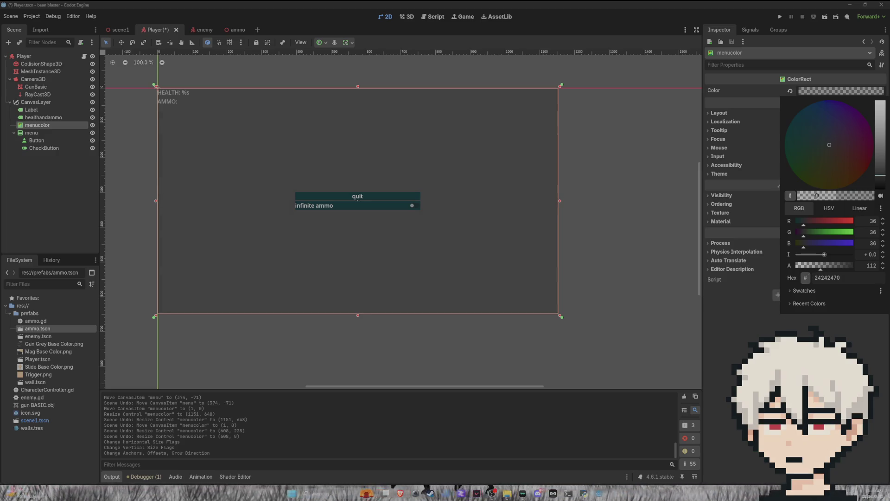
key(Escape)
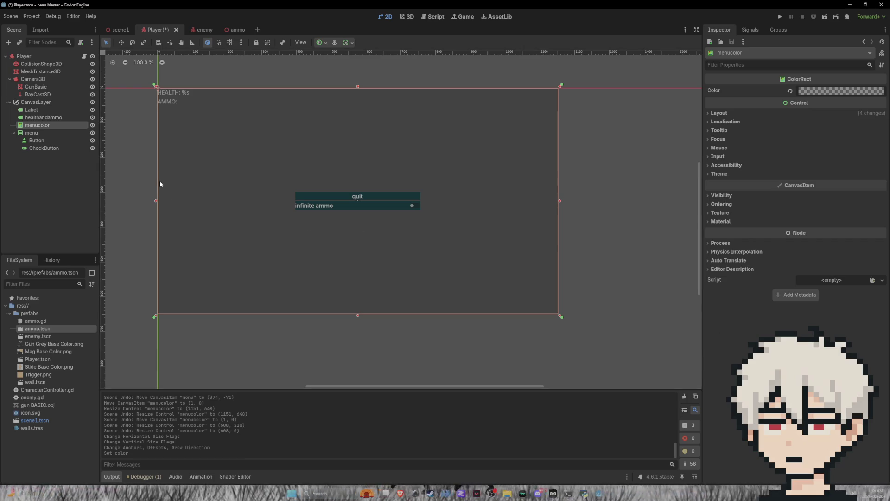
- Save Player.tscn and open the CharacterController.gd script
key(ctrl+s)
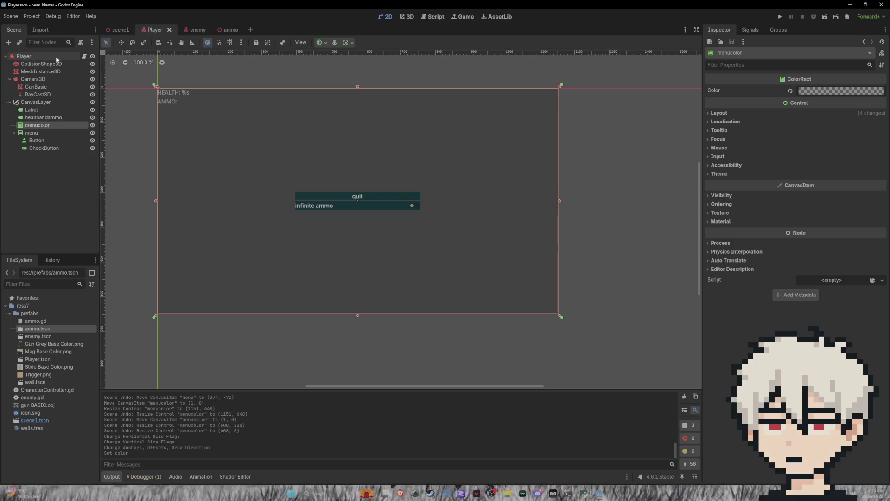
click(84, 56)
scroll(274, 222, down, 8)
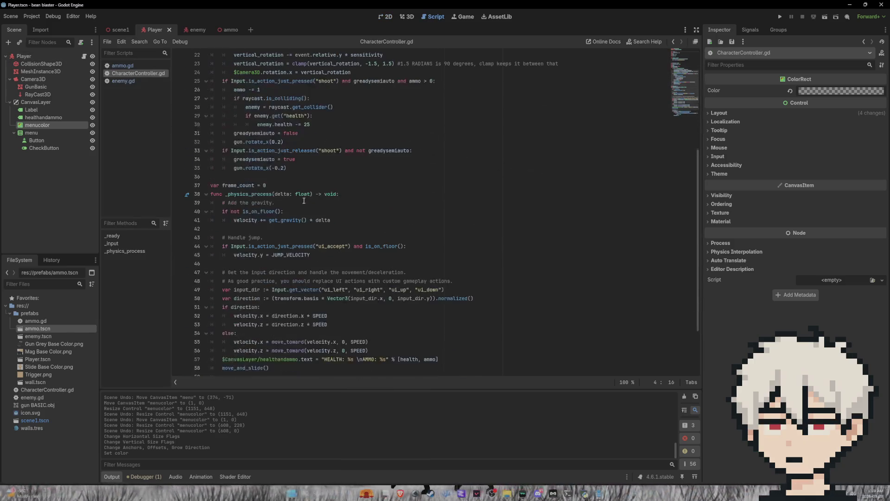
- Scroll through CharacterController.gd and add then remove a blank line after line 12
scroll(275, 222, down, 2)
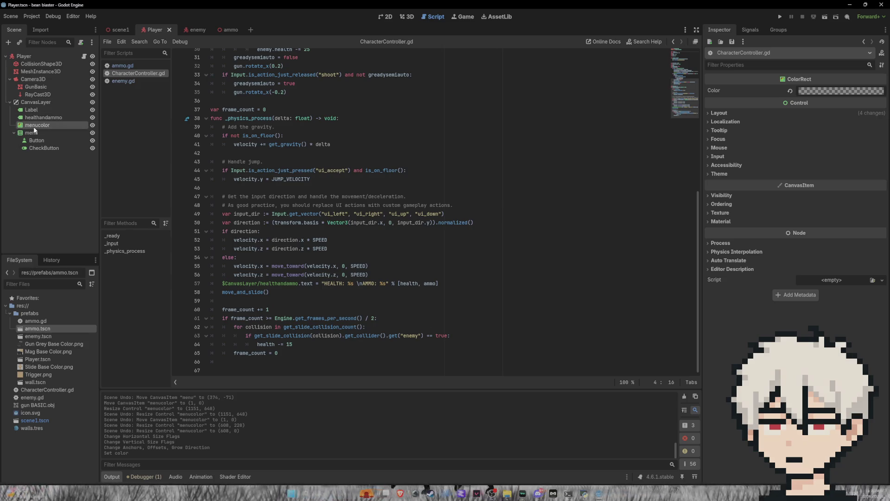
scroll(252, 247, up, 9)
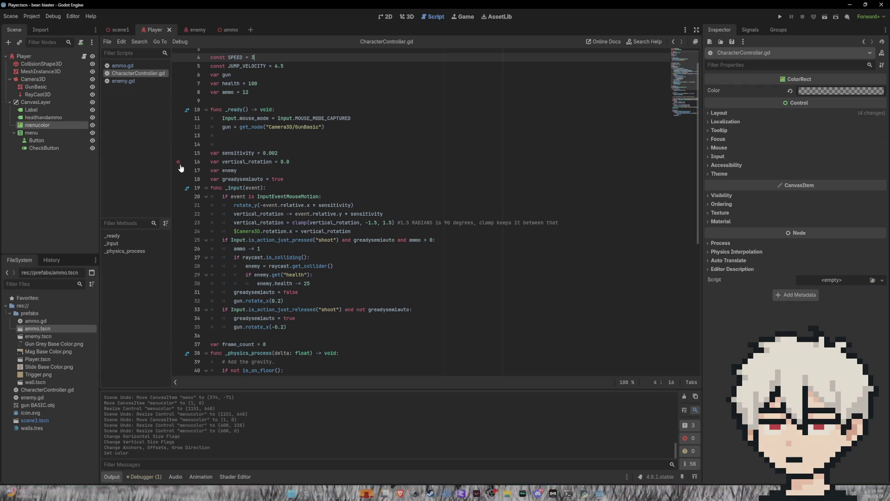
click(343, 130)
key(Return)
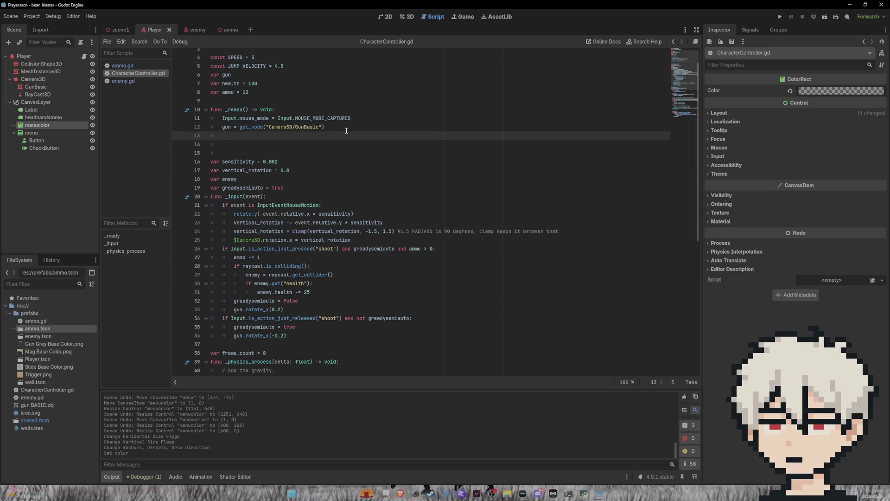
key(BackSpace)
key(BackSpace)
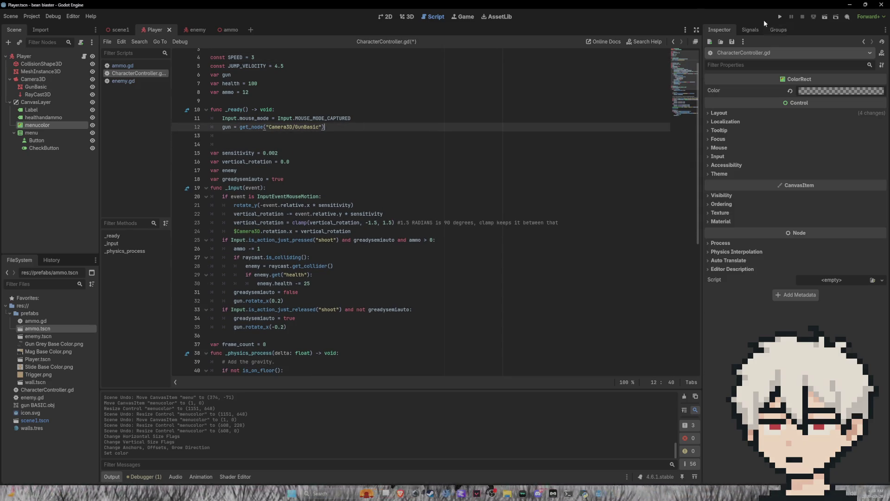
- Show menucolor's available signals in the Signals dock
click(751, 30)
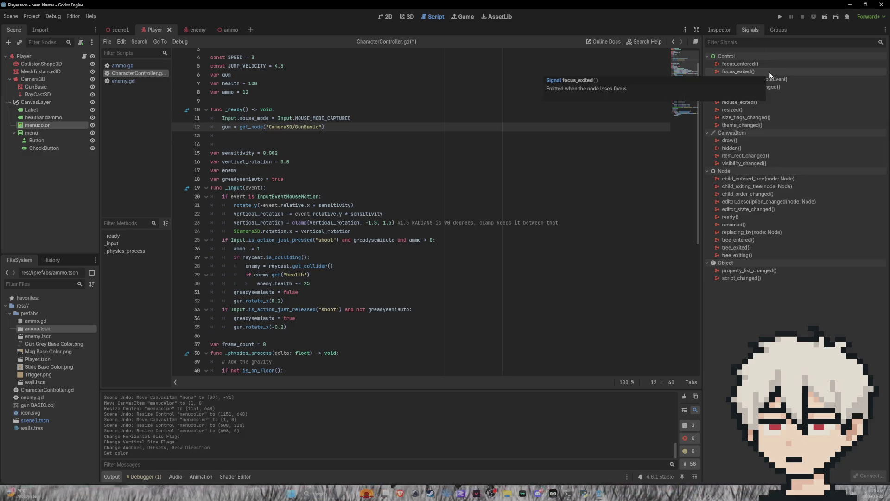
scroll(367, 211, down, 3)
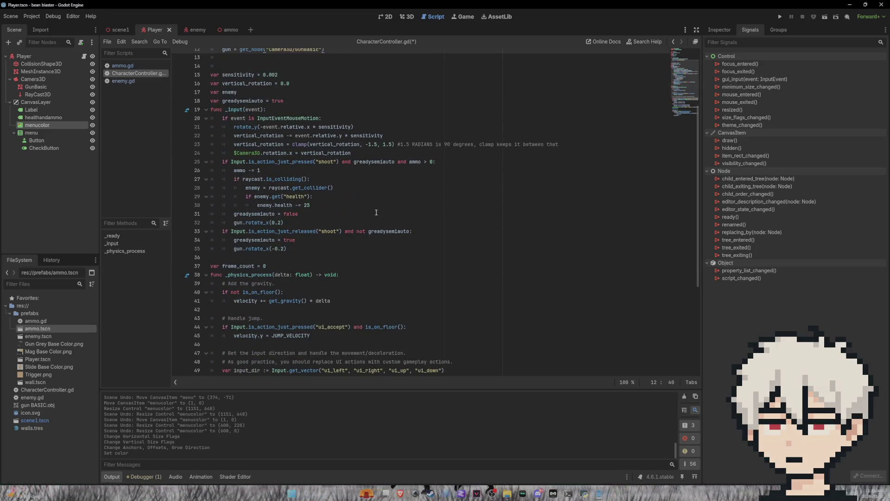
click(300, 250)
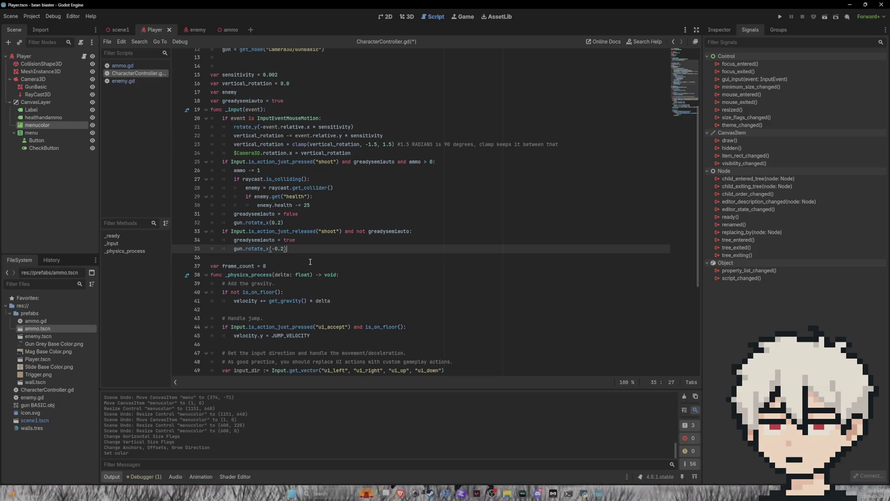
- Add a line 36 in _input and start it with Input.is_action_just_pressed via autocomplete
key(Return)
key(Delete)
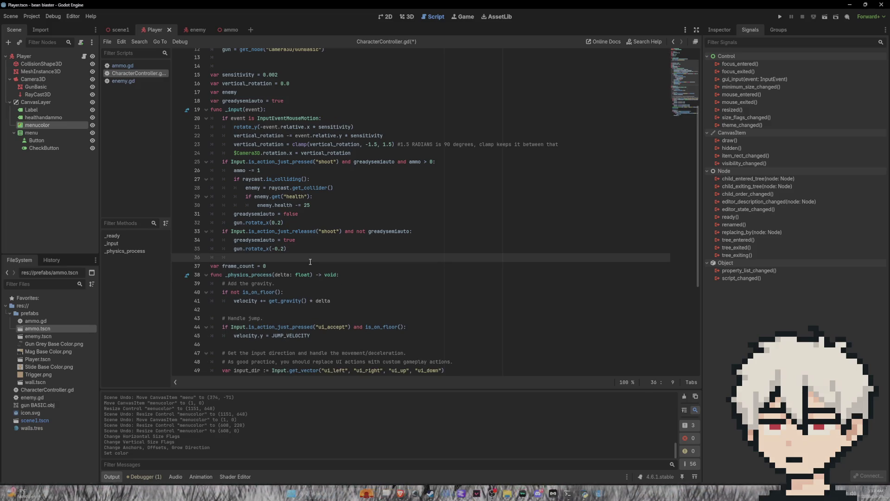
key(Return)
key(Up)
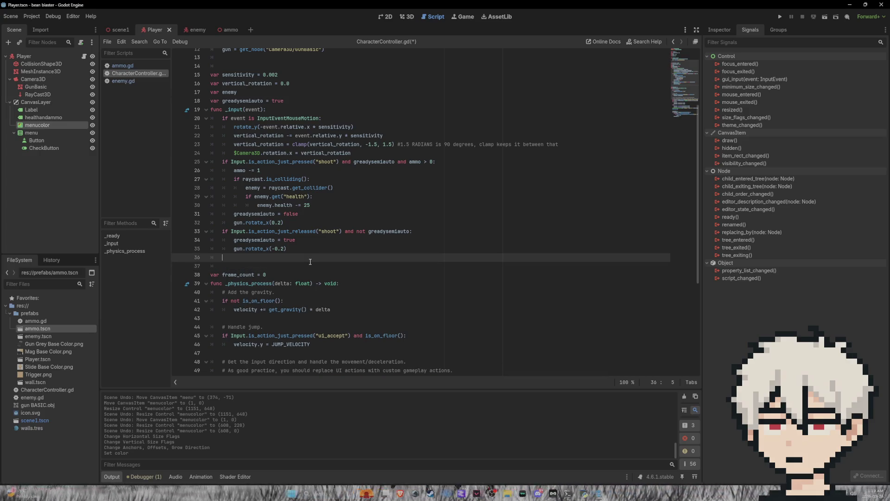
text(if Input)
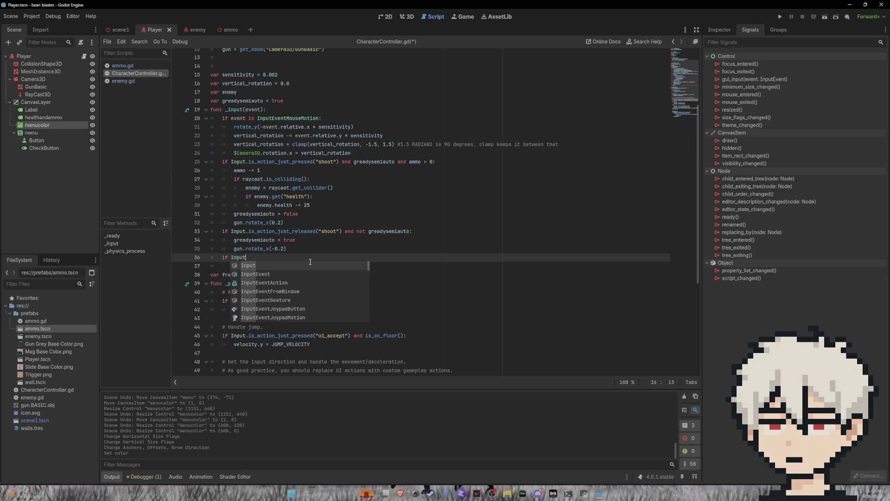
text(.is)
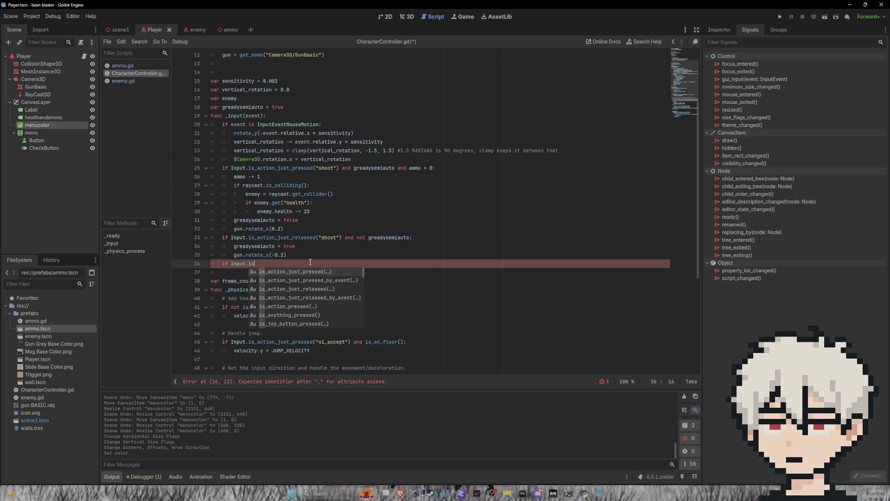
key(Return)
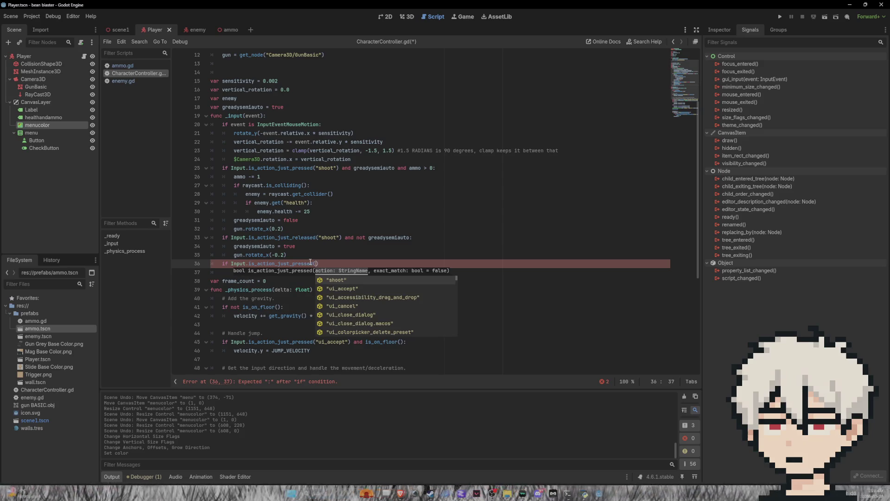
- Complete the condition with the "ui_cancel" action and open an indented line below
text("es)
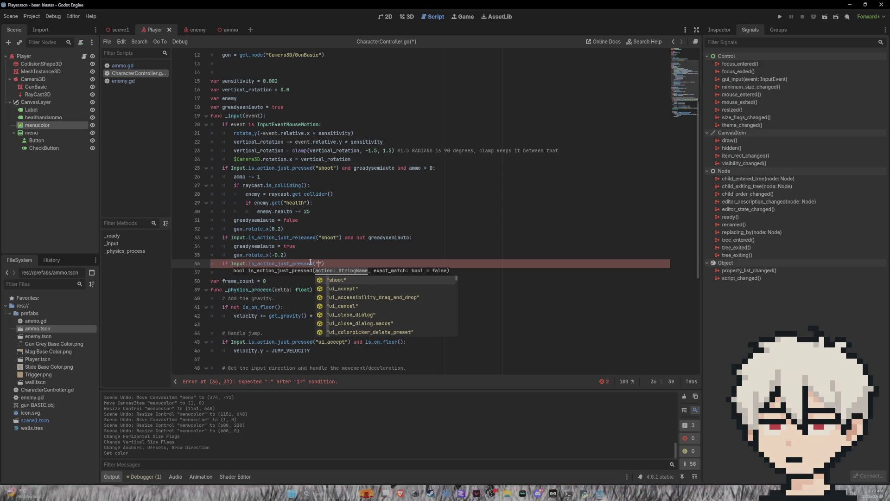
key(BackSpace)
key(BackSpace)
text(ui)
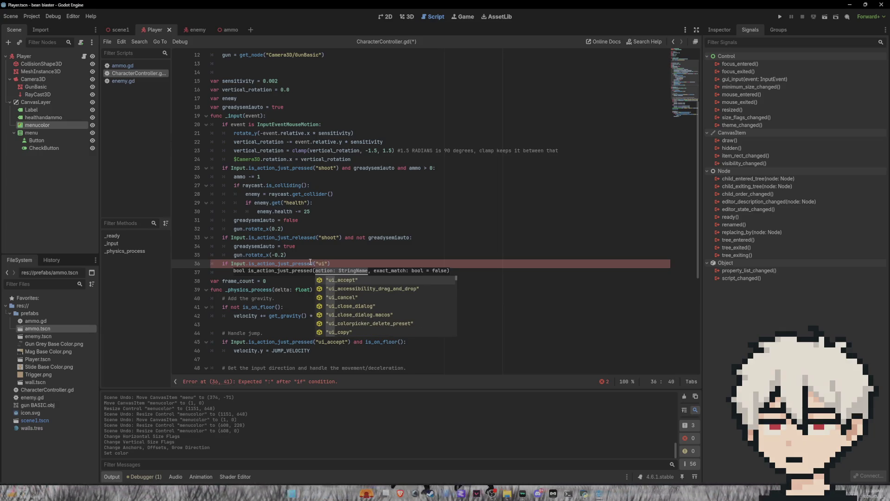
text(_)
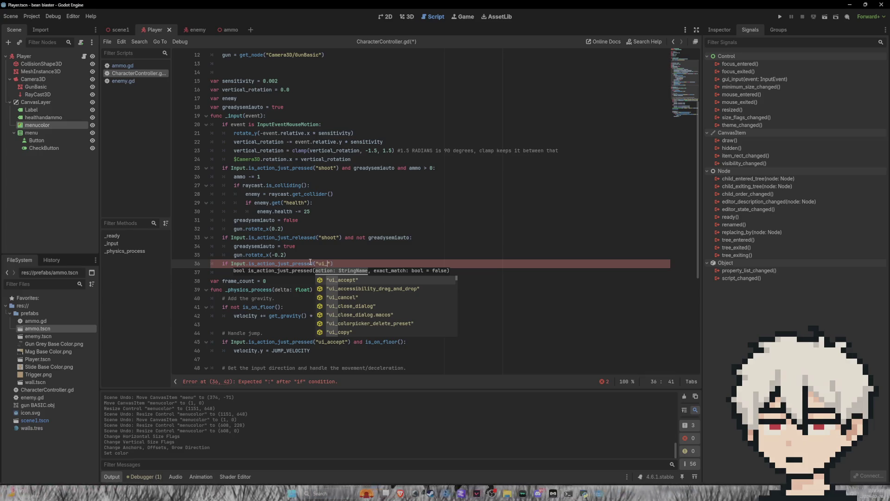
text(es)
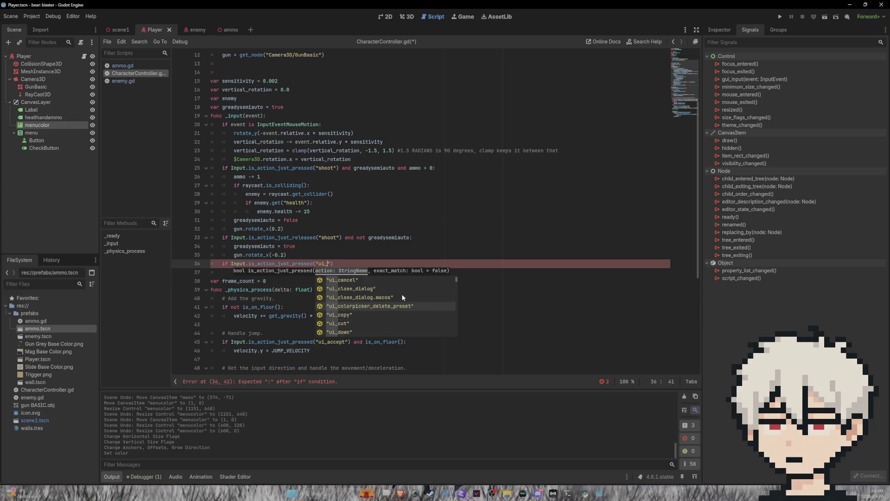
text(ca)
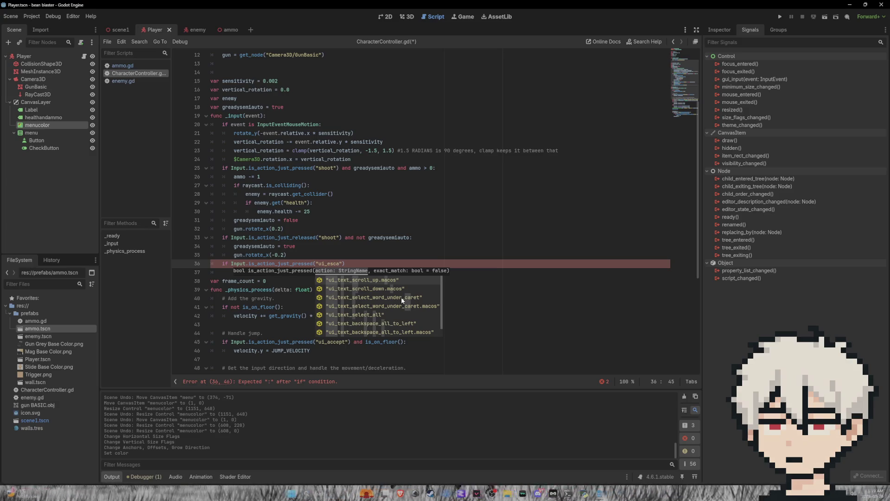
key(BackSpace)
key(BackSpace)
key(BackSpace)
text(c)
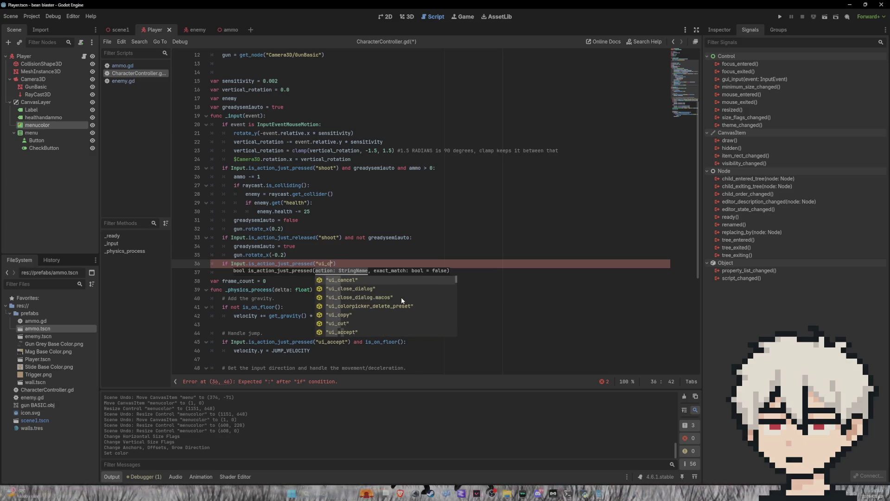
click(368, 282)
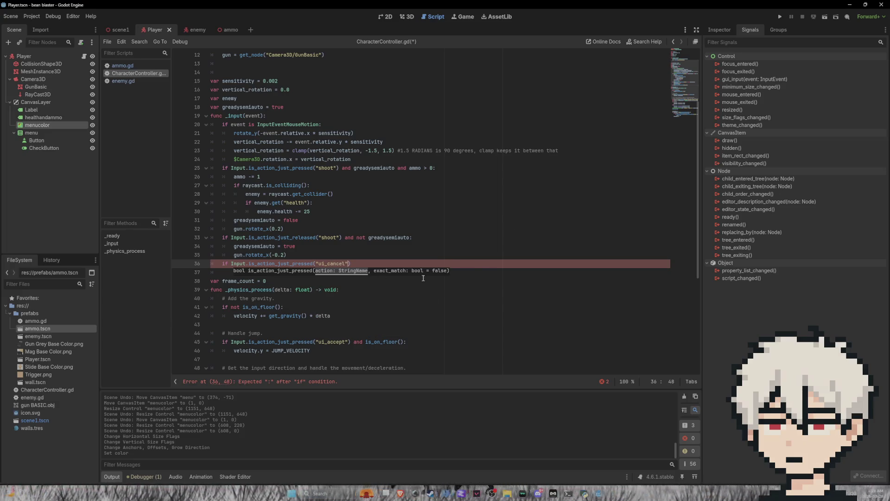
text())
key(Return)
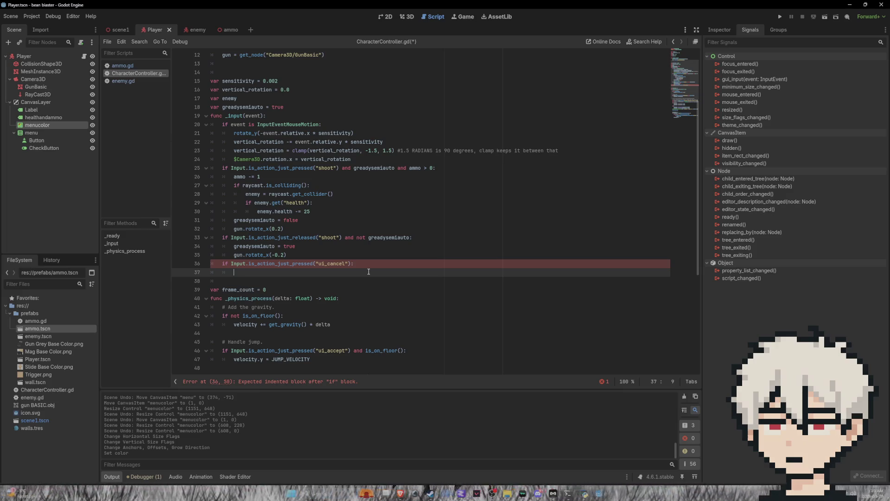
- Write get_node("CanvasLayer/menu").show on line 37, picking the node path from autocomplete
text($)
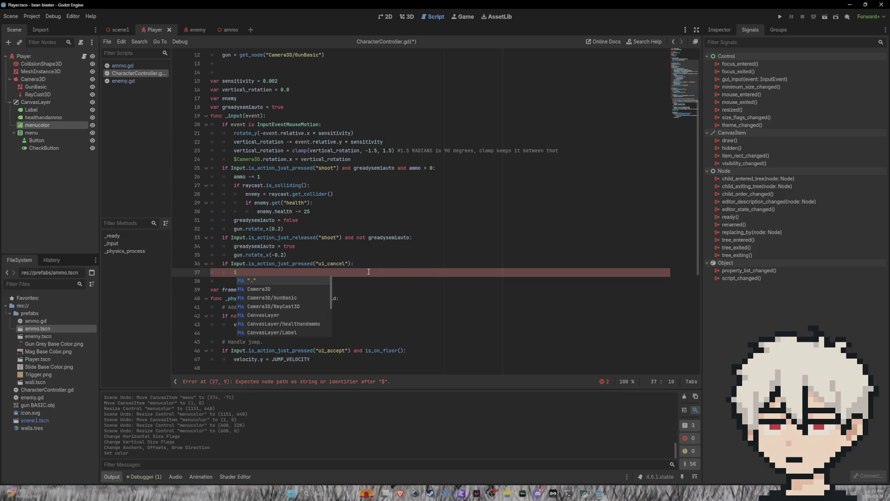
key(Home)
key(Home)
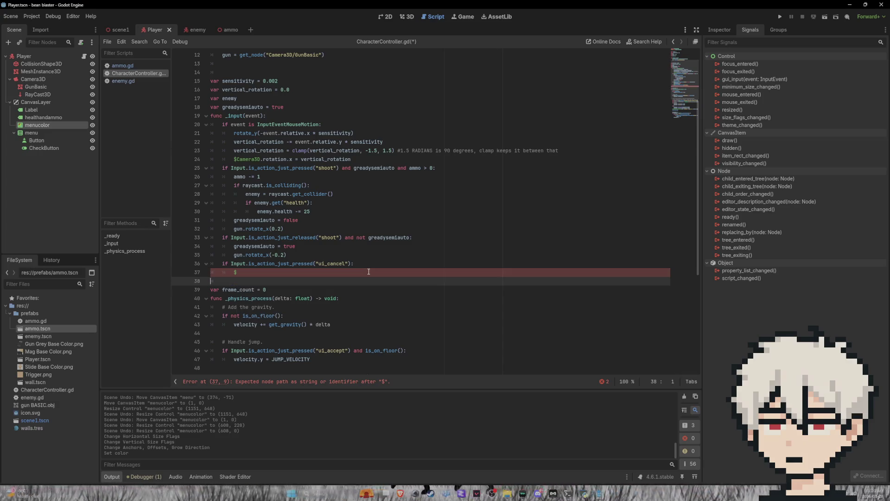
key(Tab)
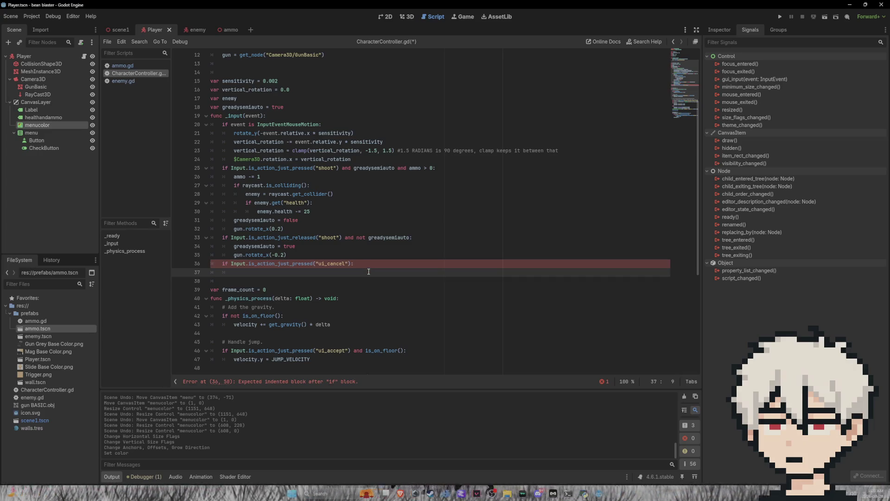
text(get)
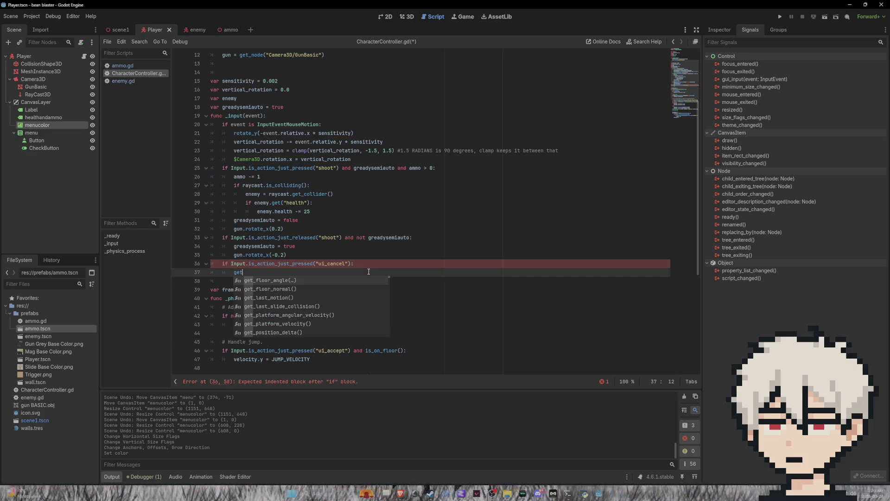
text(_n)
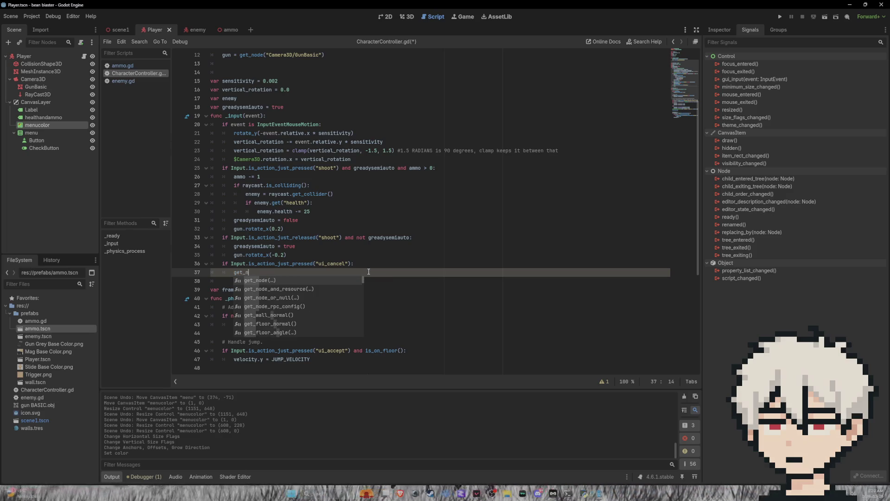
text(ode()
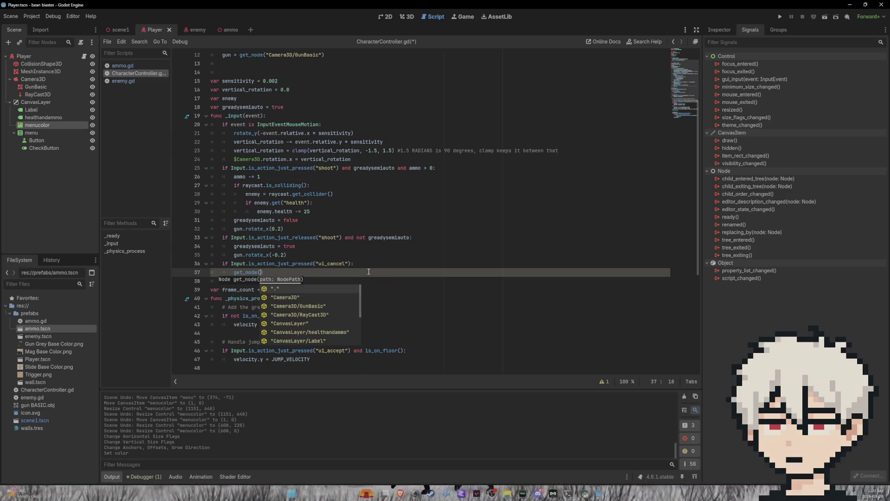
key(Down)
key(Down)
key(Down)
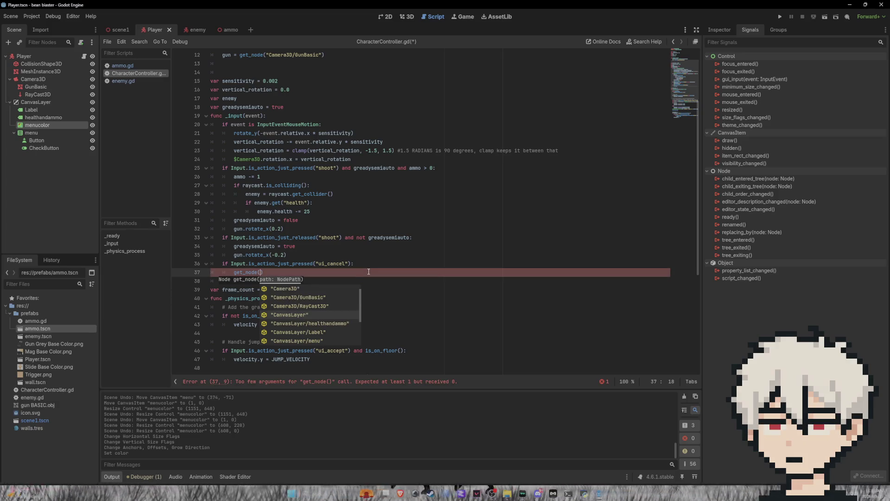
key(Down)
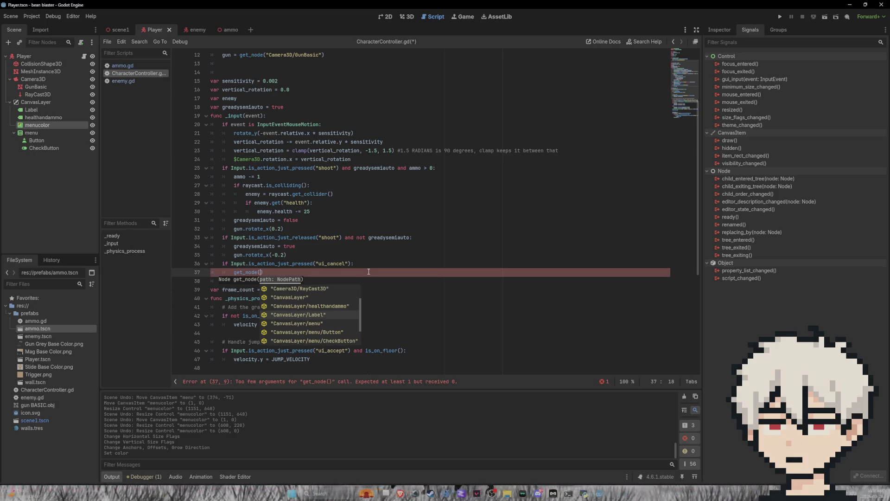
key(Down)
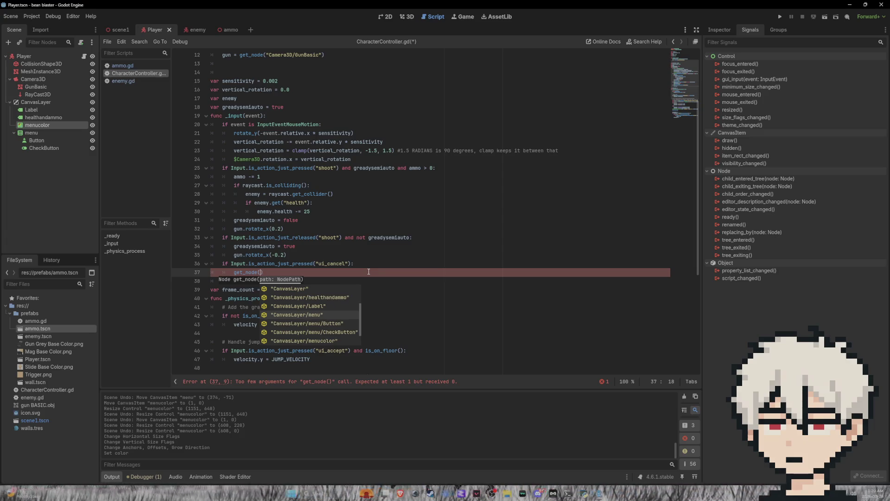
key(Return)
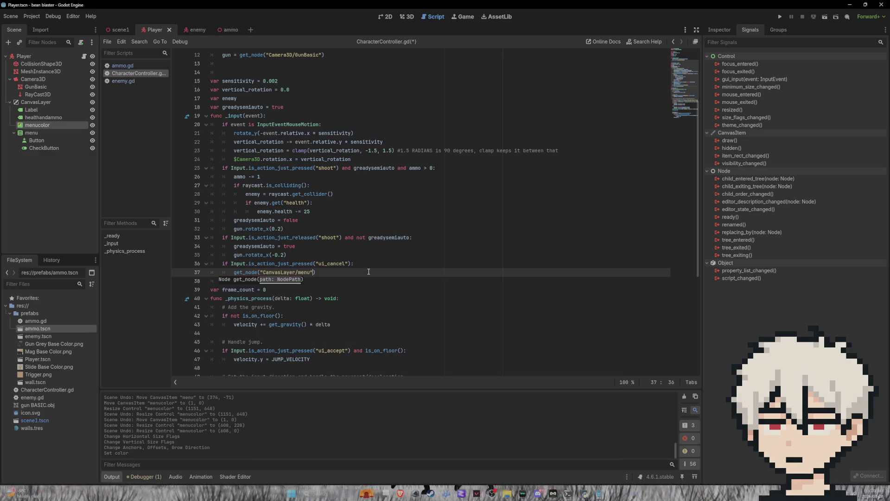
text(show)
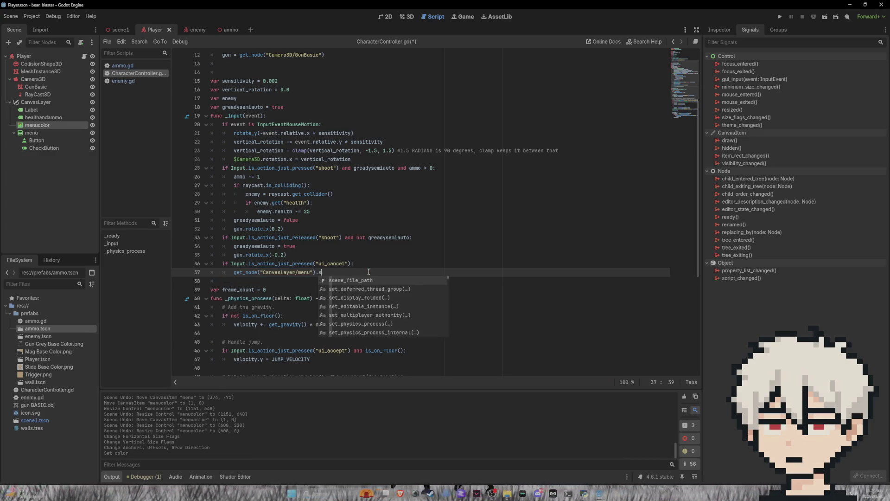
drag(332, 276, 234, 275)
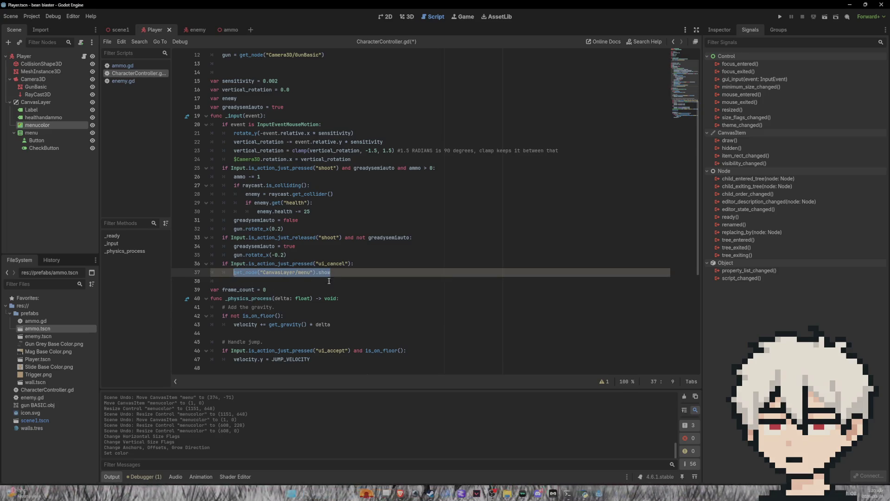
- Add a line under line 37 that shows CanvasLayer/menucolor on ui_cancel
click(343, 273)
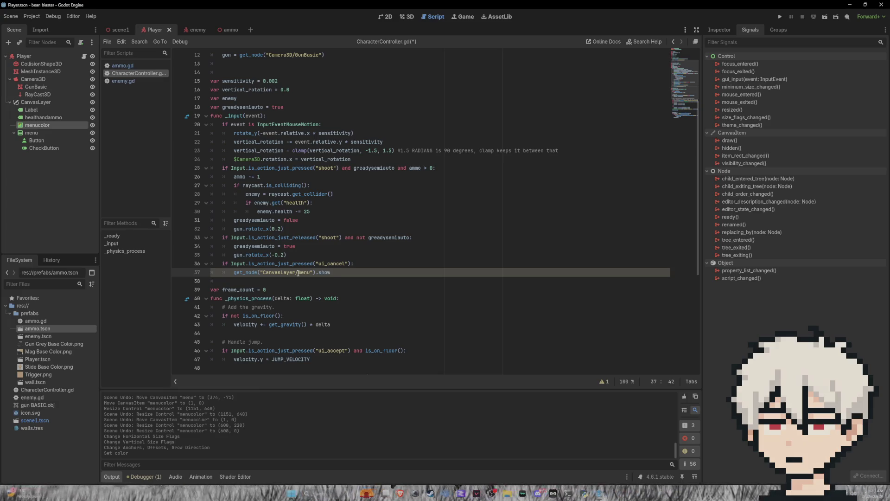
text(())
key(Return)
text(get_node("CanvasLayer/menu").show)
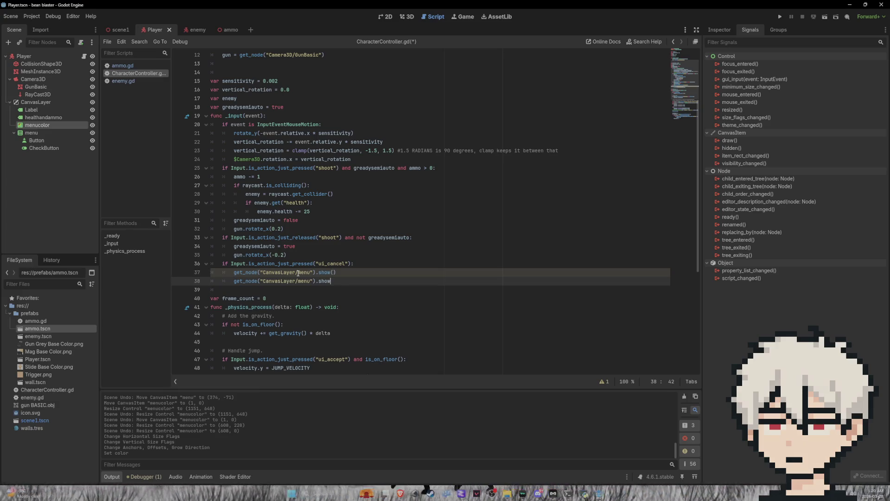
text(()
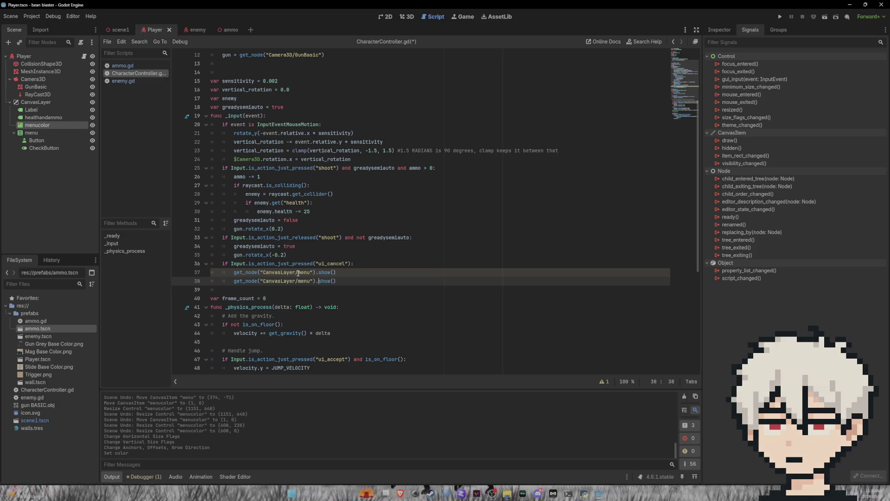
key(Left)
key(Left)
key(Left)
text(o)
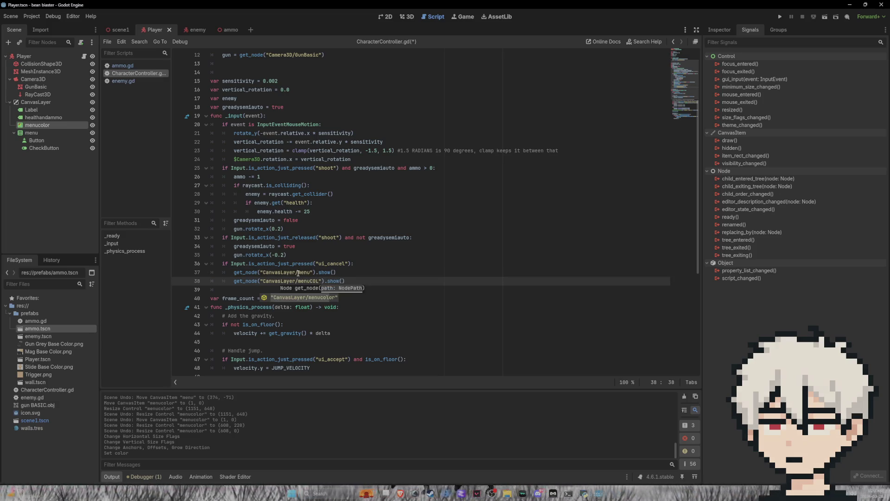
key(Return)
- Save the script, test-run the game, then hide the menucolor and menu nodes
key(ctrl+s)
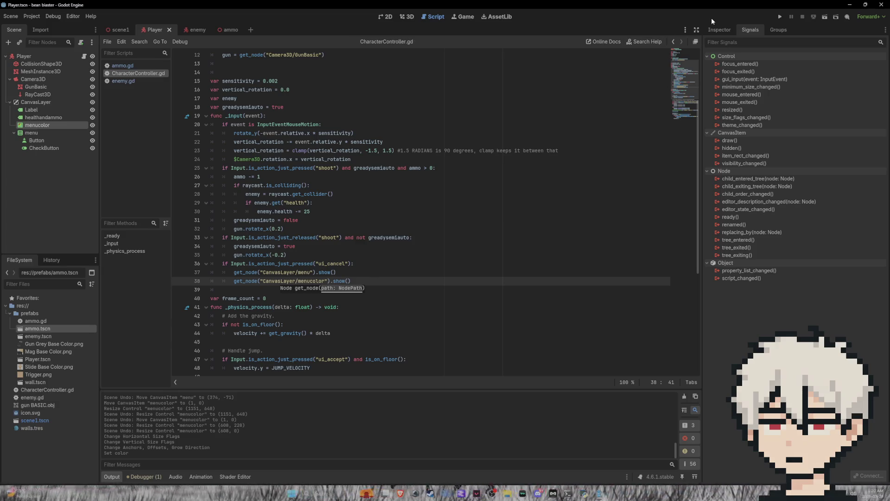
click(781, 17)
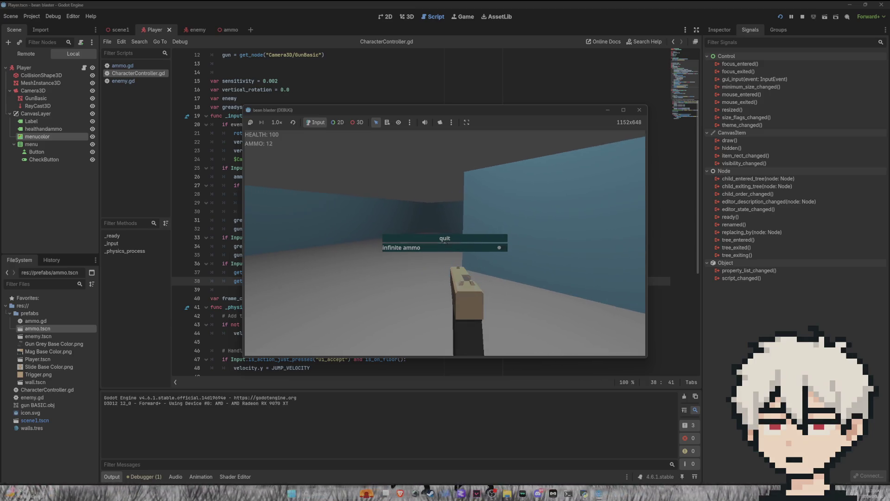
key(F8)
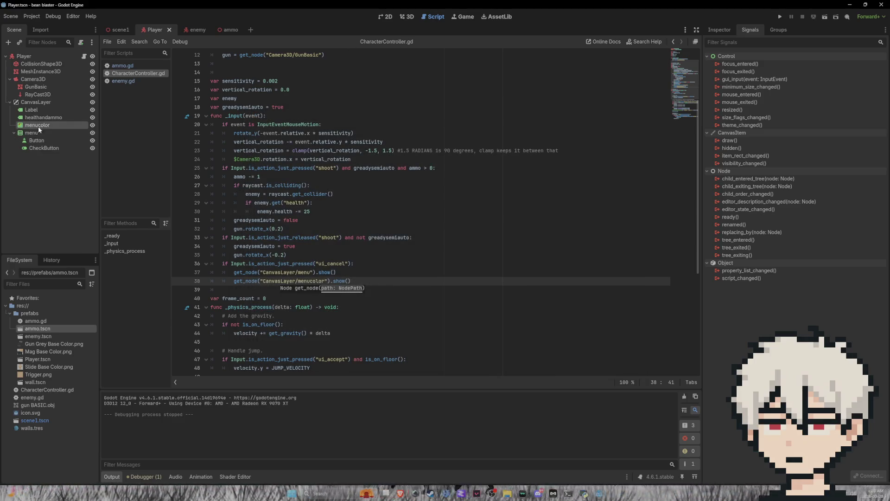
click(92, 125)
click(92, 132)
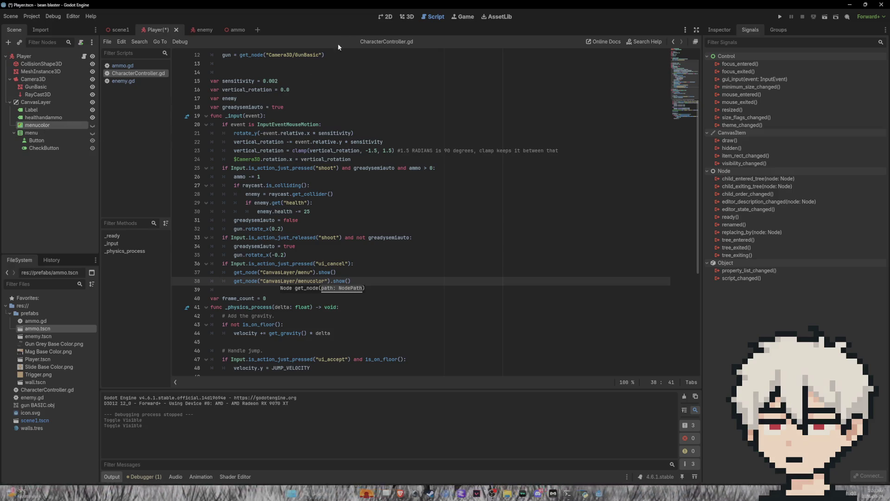
- Save Player.tscn, run the game, open its pause menu with Escape, and quit
key(super)
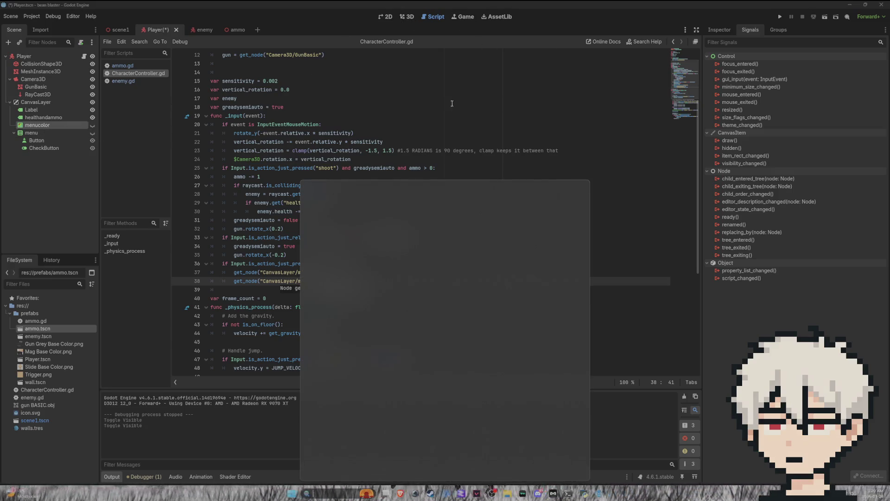
click(419, 89)
key(ctrl+s)
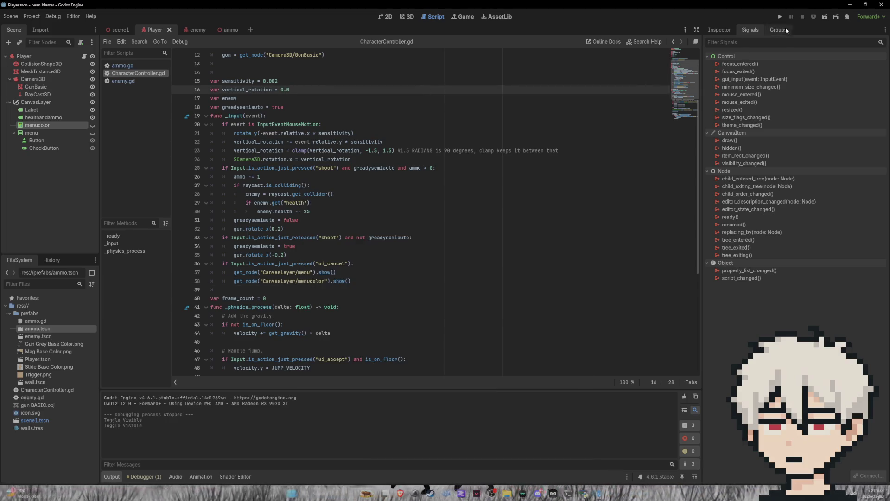
click(781, 17)
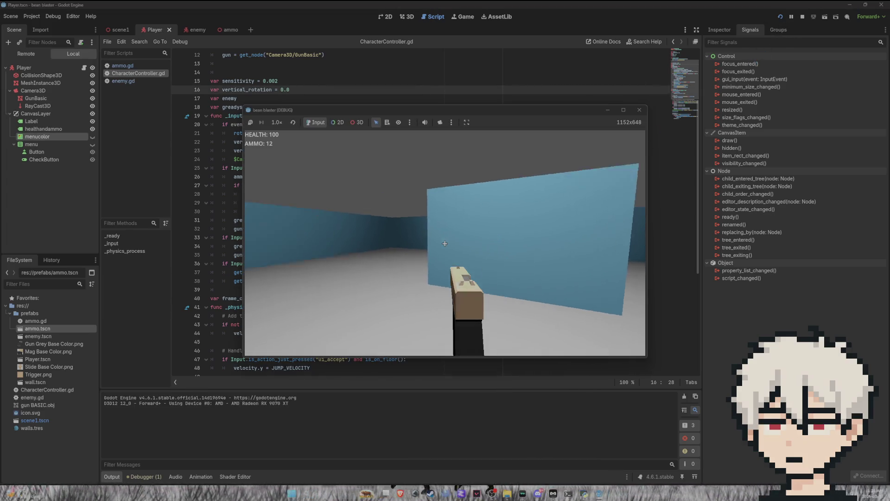
key(Escape)
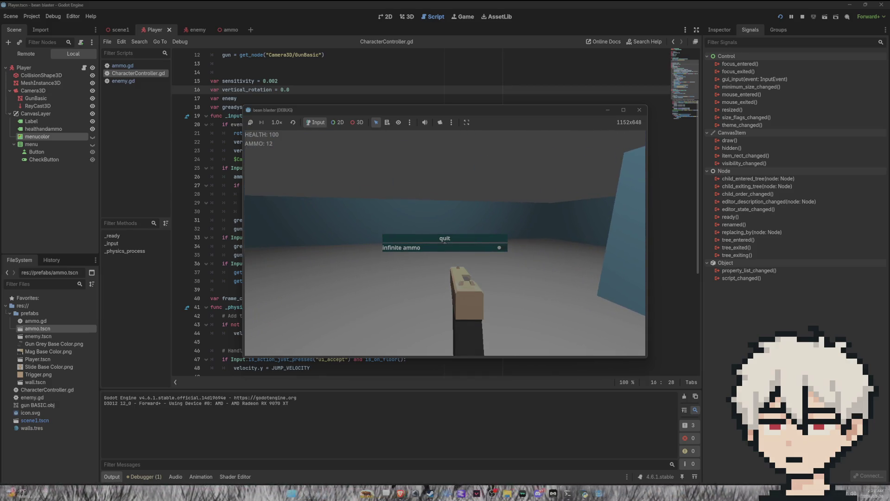
click(445, 239)
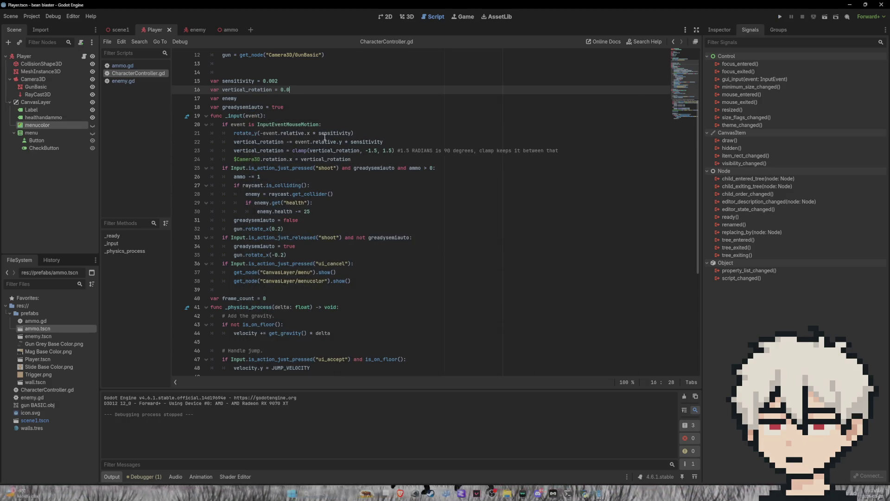
- Insert a #MENU comment line below the shooting code in _input
scroll(308, 163, up, 3)
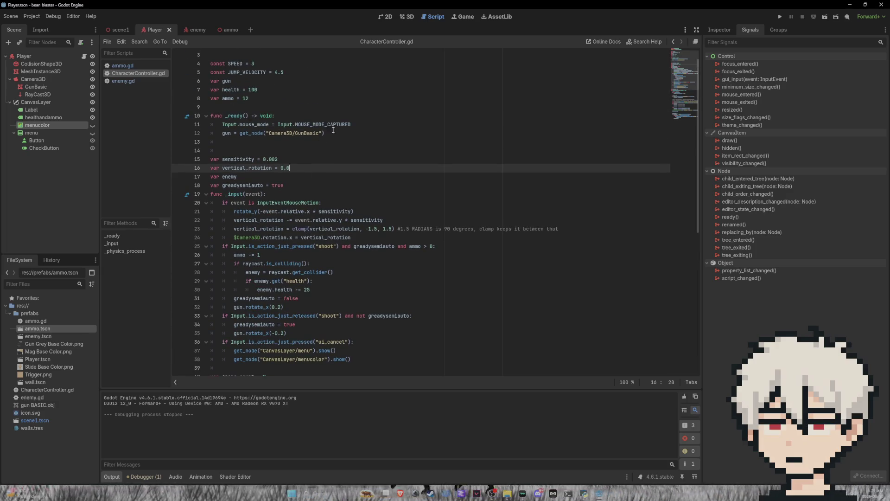
drag(355, 125, 223, 124)
key(ctrl+c)
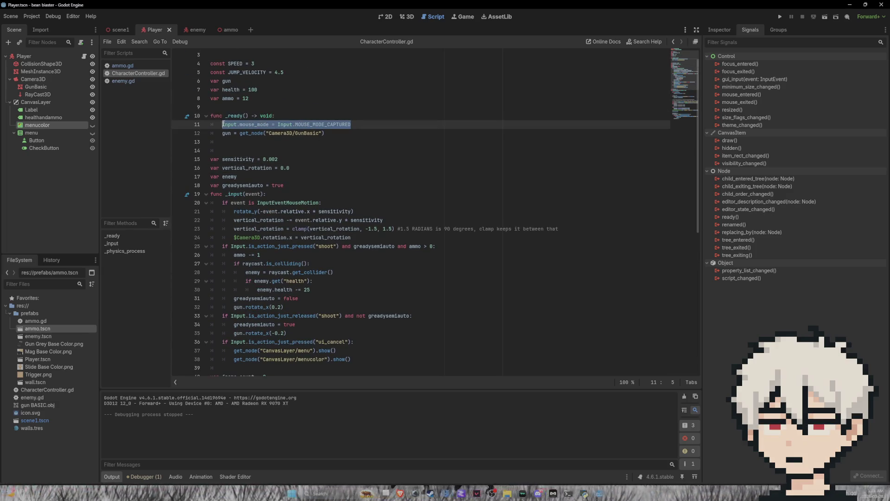
scroll(333, 266, down, 6)
scroll(333, 266, down, 4)
scroll(268, 213, up, 4)
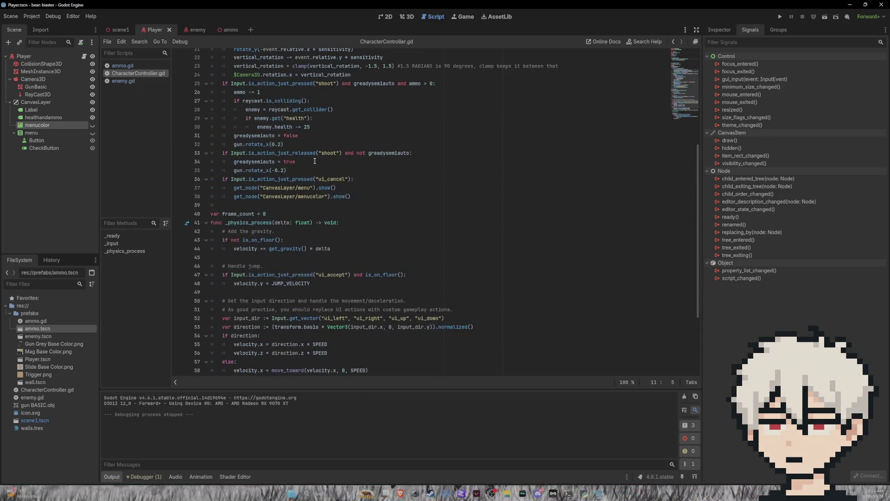
click(302, 172)
key(Return)
key(Return)
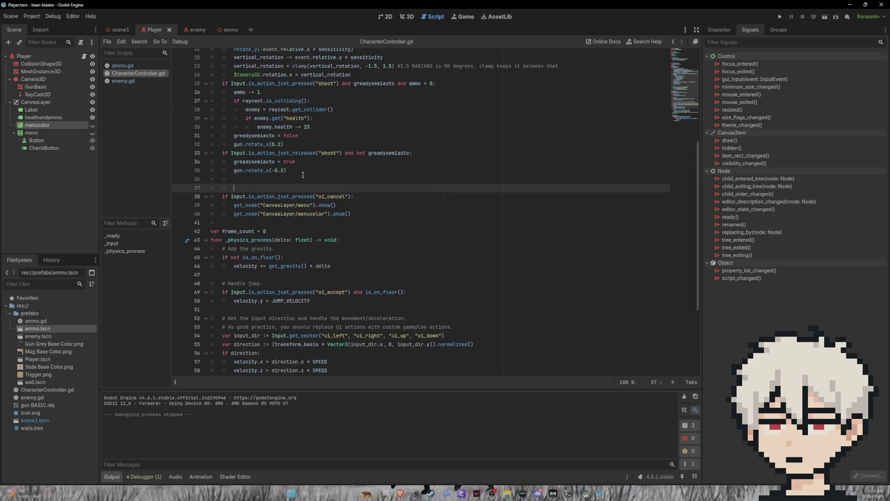
text(#MENU)
- Add #LOOK at the top of _input and #SHOOT after the mouse-look block
scroll(279, 174, up, 2)
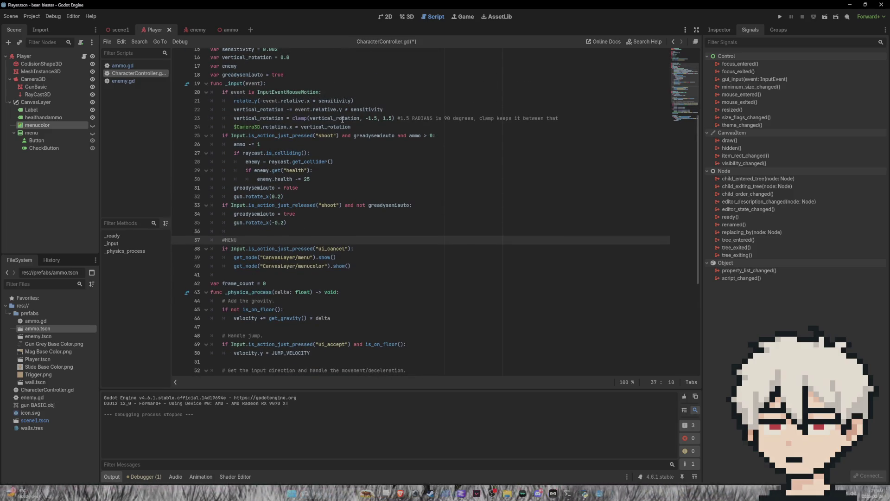
click(293, 89)
click(297, 86)
key(Return)
text(#LOOK)
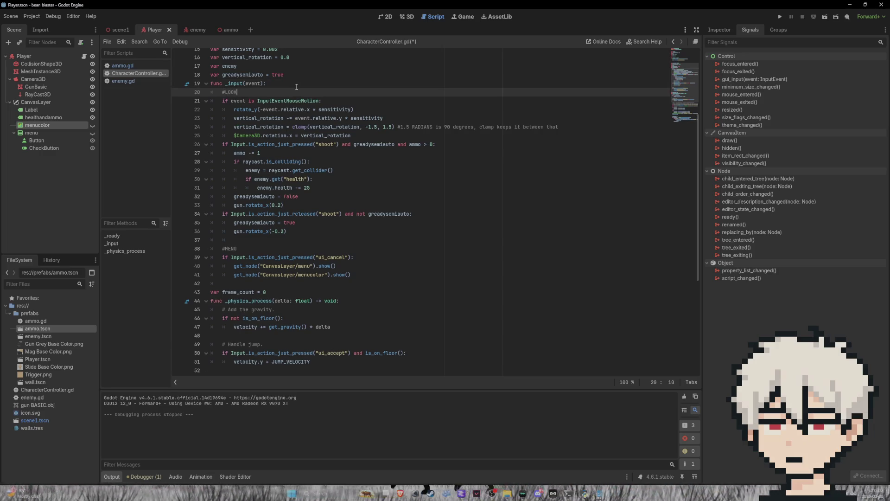
click(367, 137)
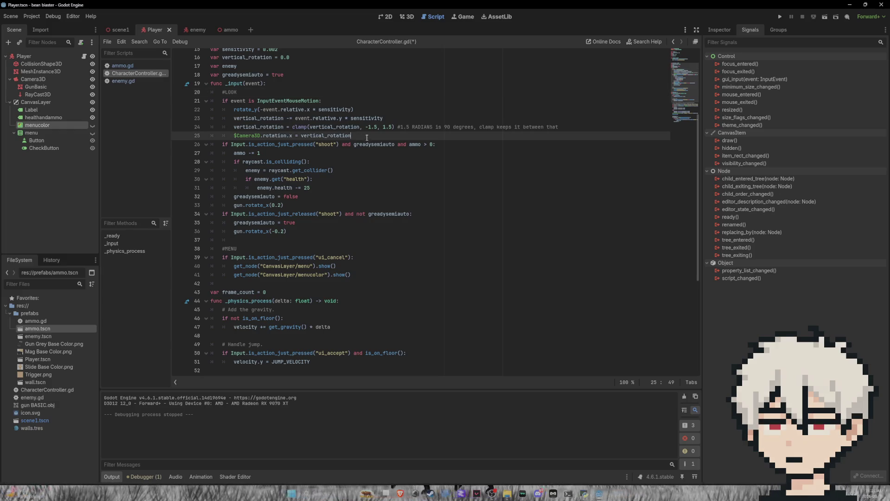
key(Return)
key(Return)
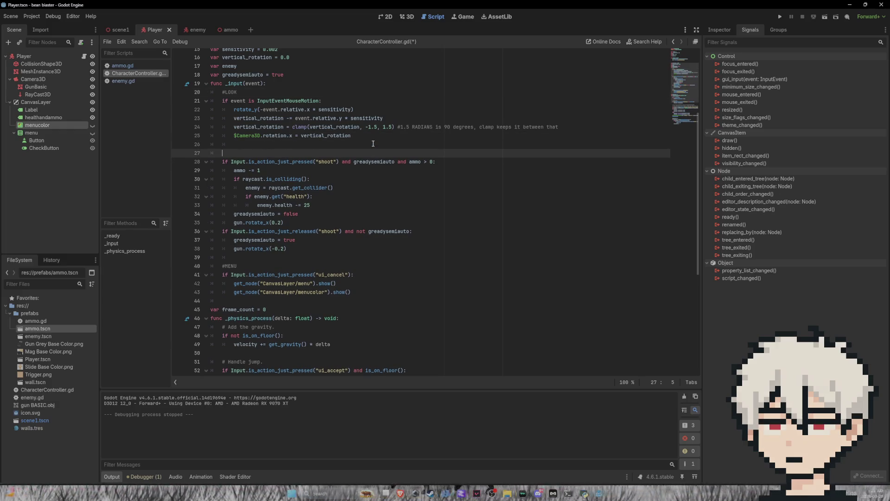
text(#SHOOT)
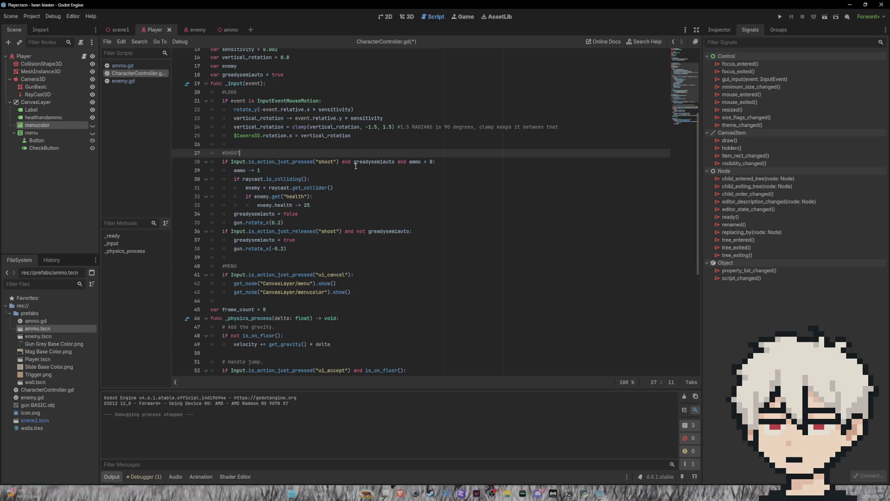
scroll(347, 156, down, 5)
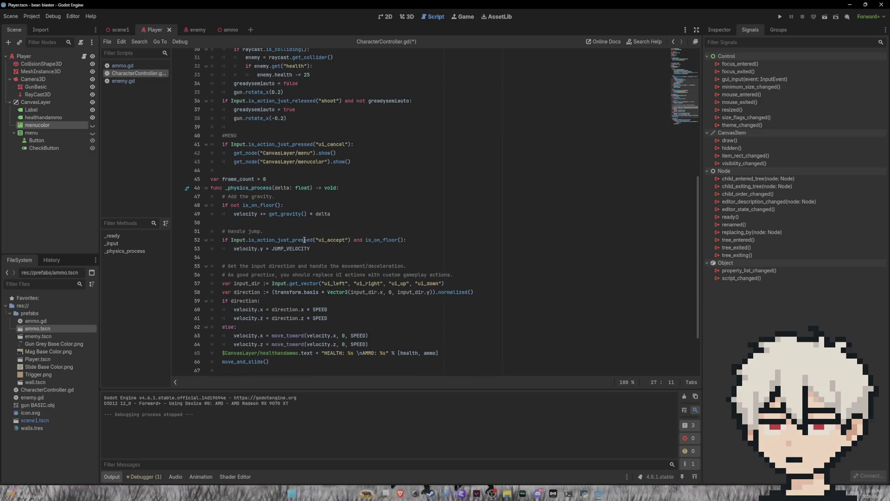
scroll(304, 236, up, 6)
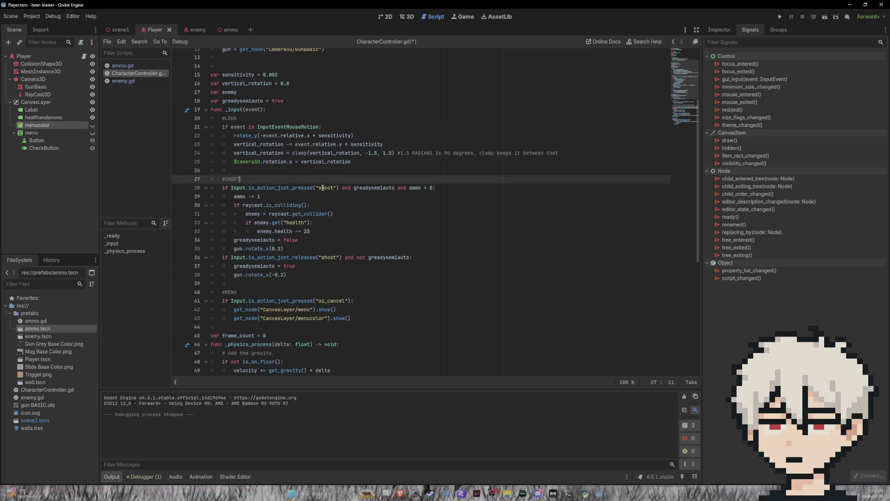
scroll(315, 215, down, 4)
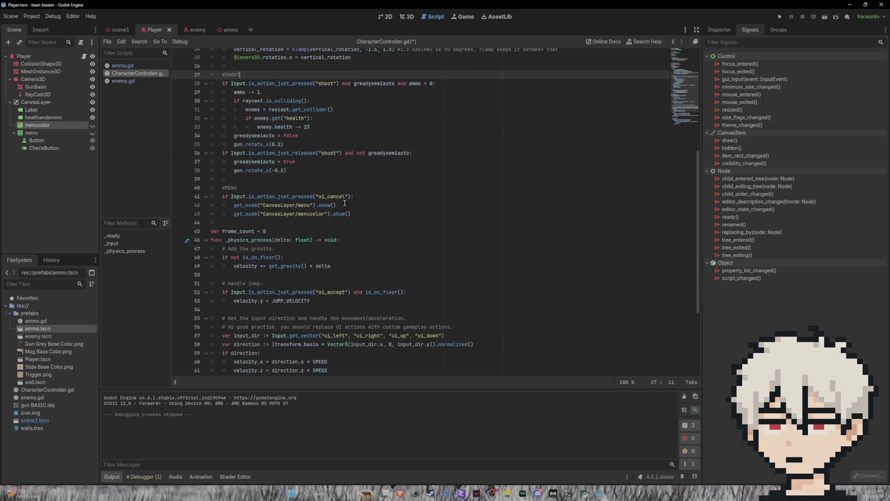
scroll(327, 255, down, 1)
scroll(327, 255, down, 4)
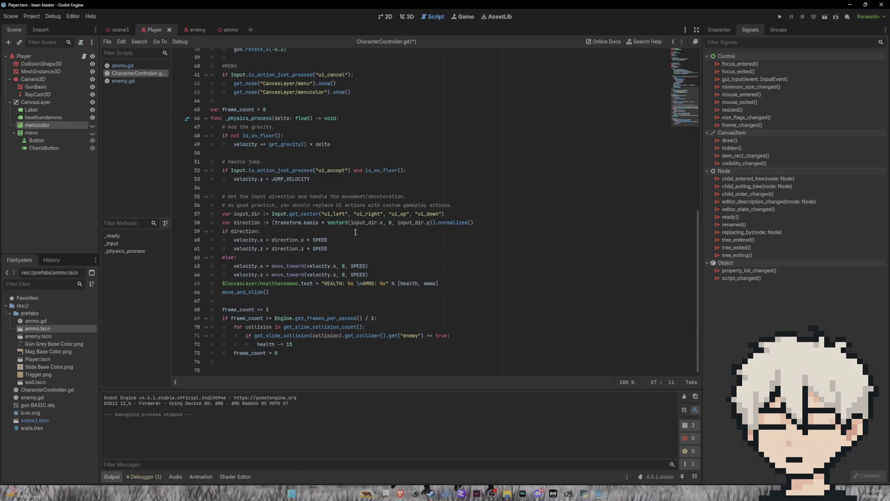
scroll(357, 230, up, 8)
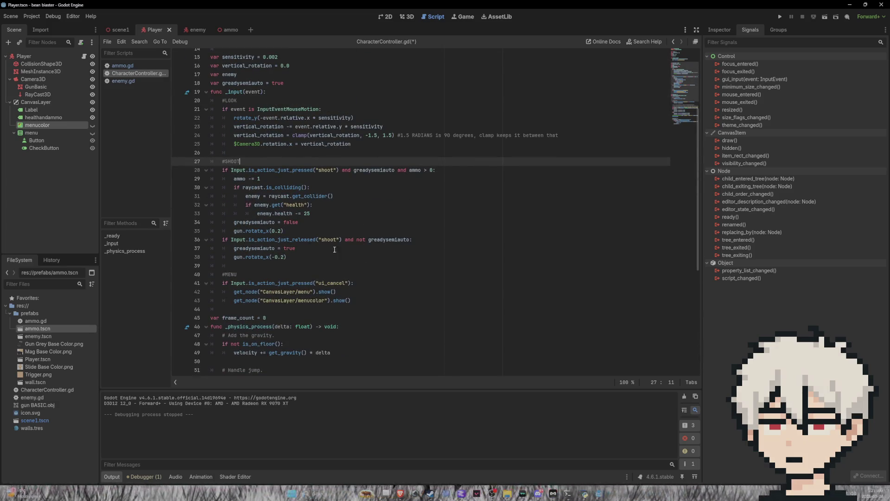
click(347, 302)
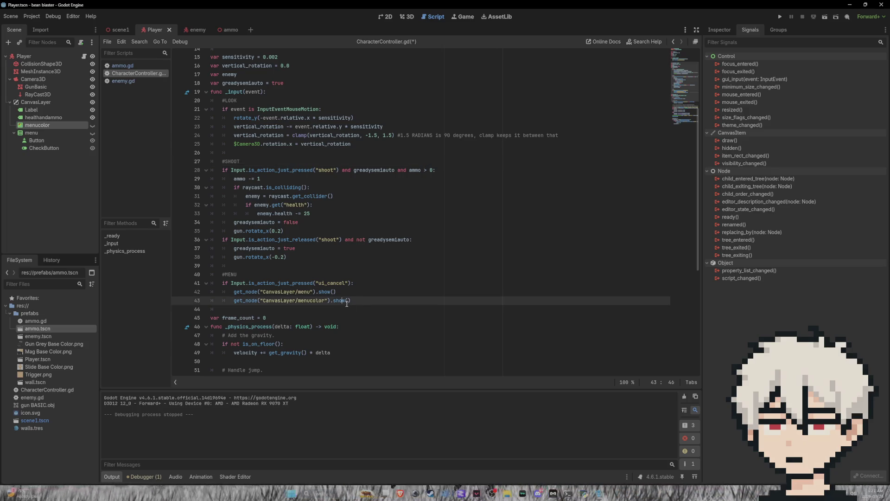
key(End)
scroll(330, 301, down, 6)
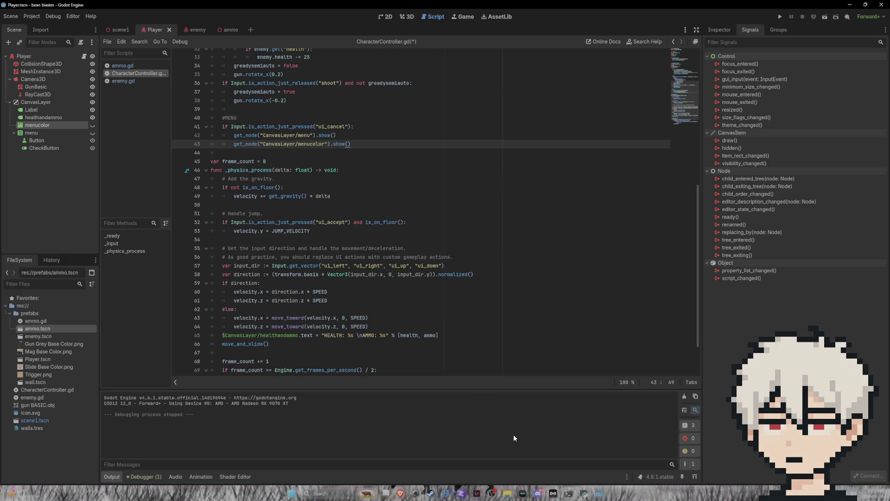
scroll(482, 352, down, 2)
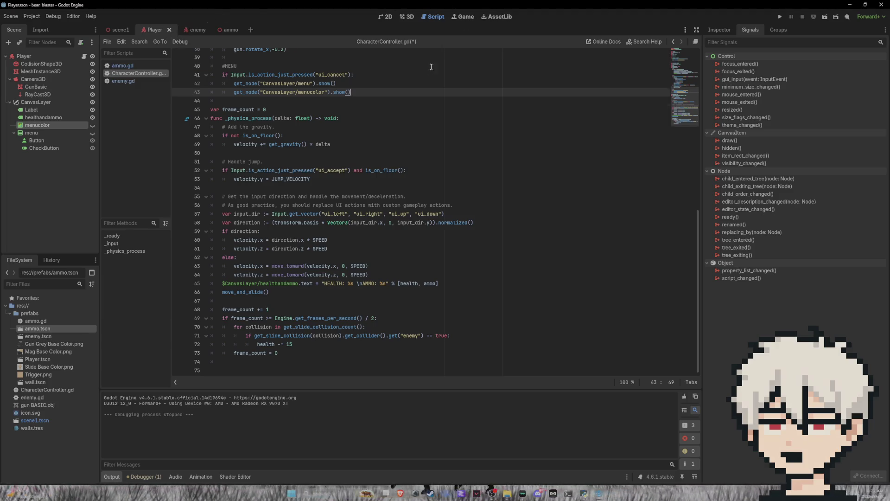
scroll(431, 66, up, 7)
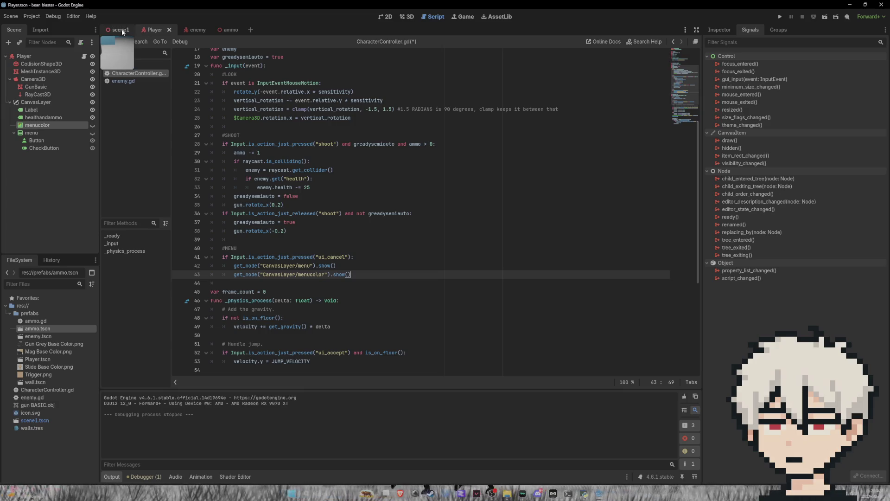
key(Return)
- Add 'Input.mouse_mode = Input.MOUSE_MODE_CONFINED' under the menu show() calls, save, and run the game
key(ctrl+v)
key(BackSpace)
key(BackSpace)
key(BackSpace)
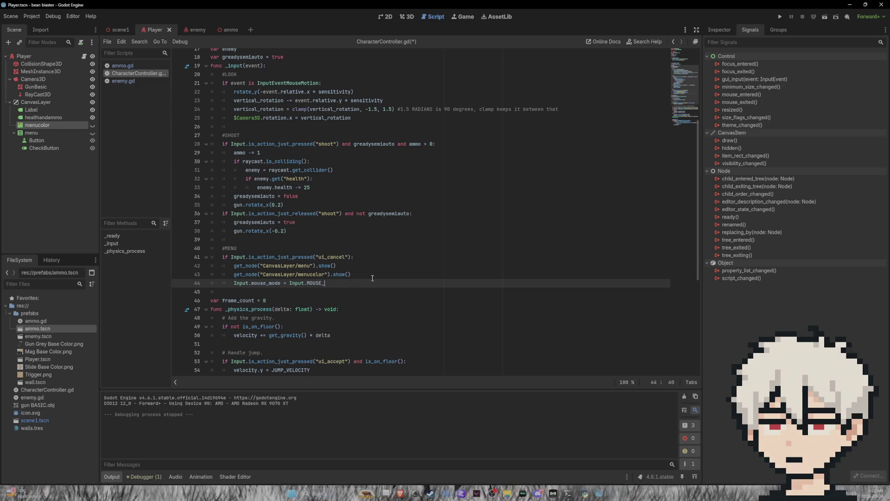
text(E)
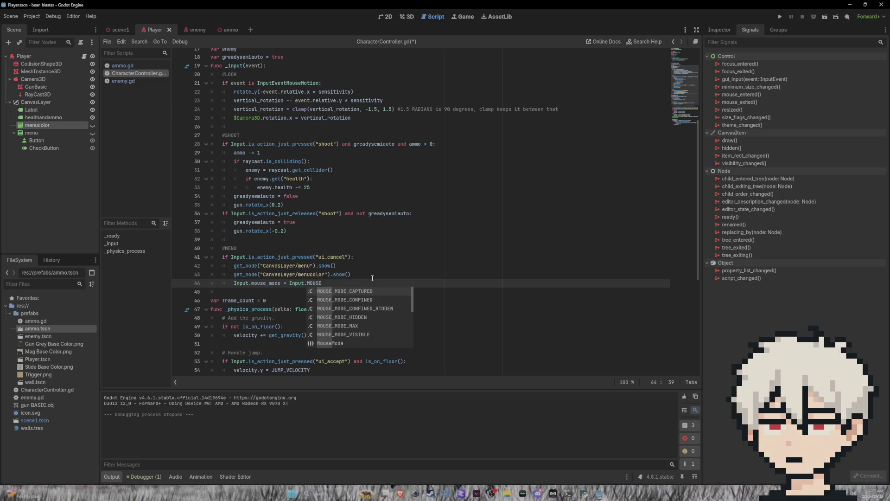
key(Down)
key(Down)
key(Down)
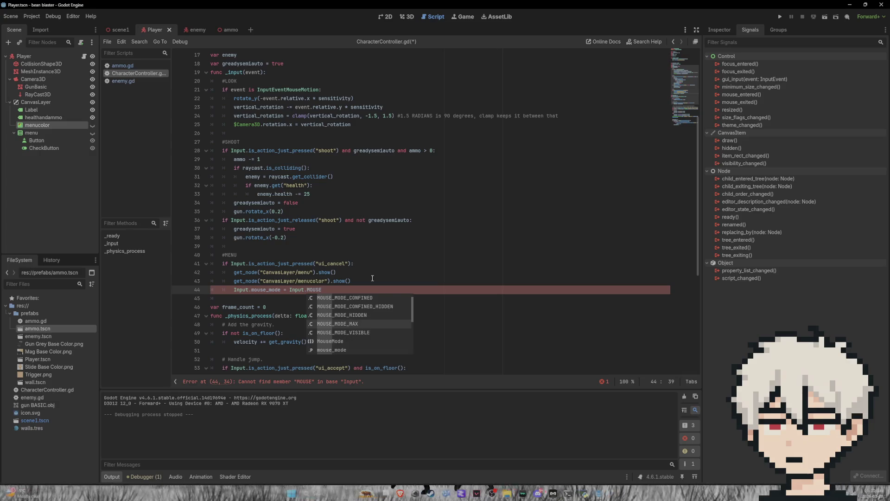
key(Down)
key(Down)
key(Down)
key(Down)
key(Down)
key(Down)
key(Down)
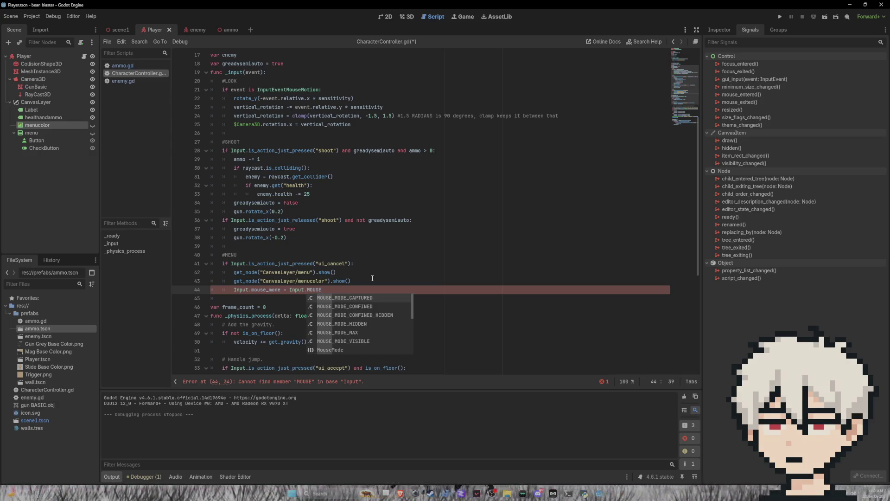
key(Down)
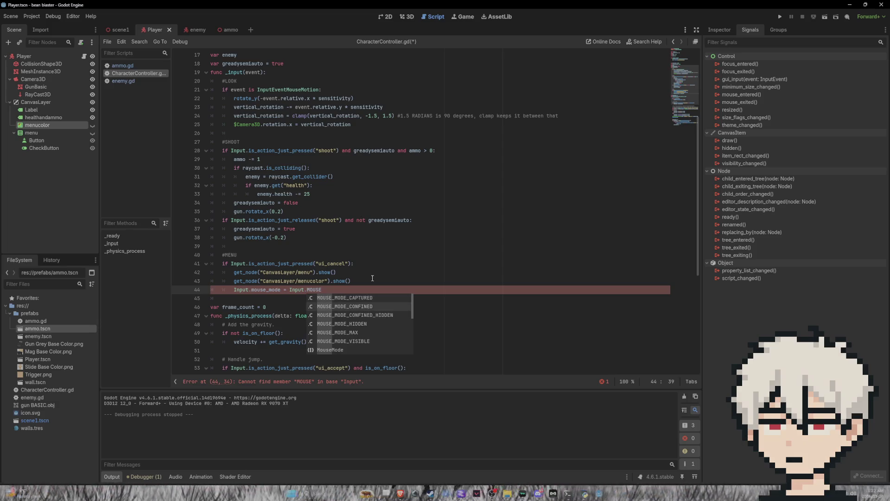
key(Return)
key(ctrl+s)
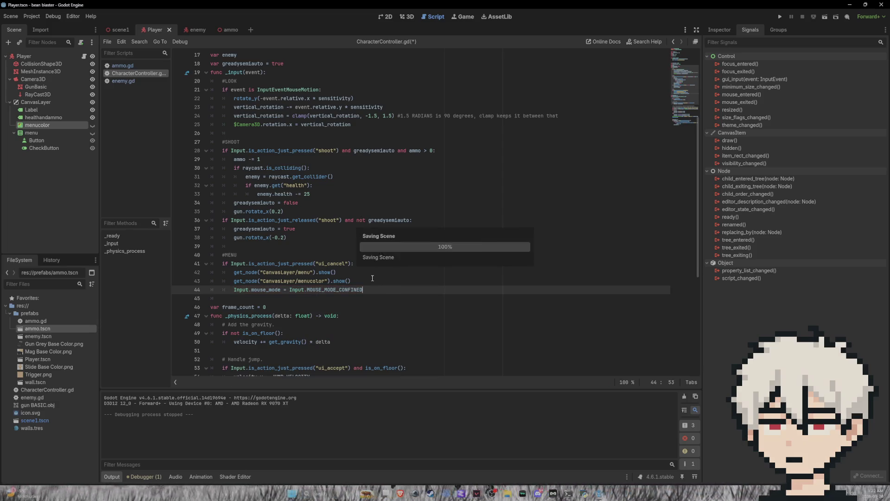
click(779, 17)
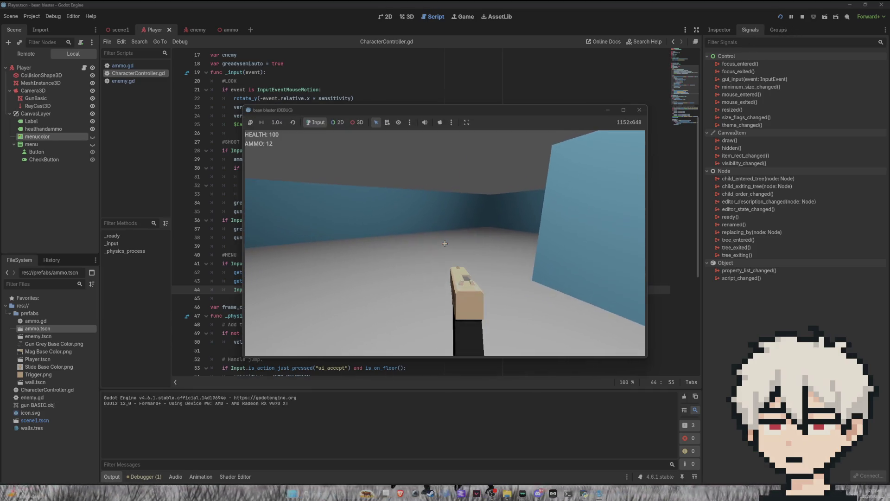
key(Escape)
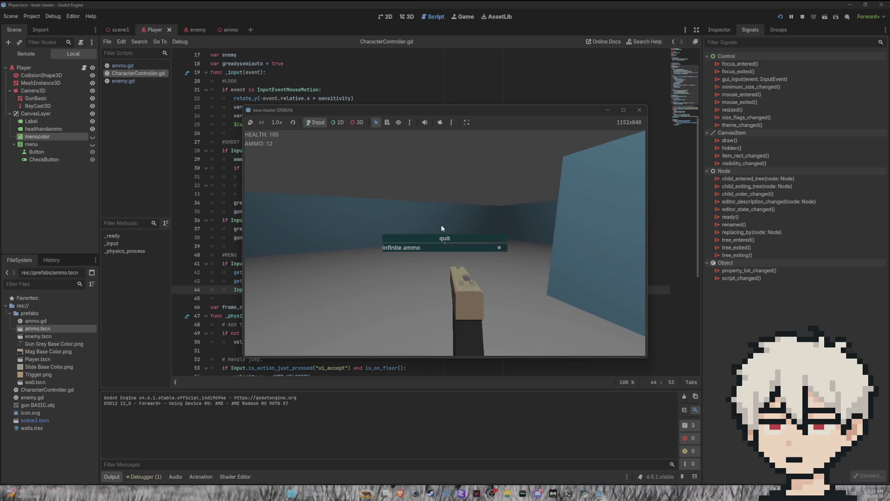
click(440, 241)
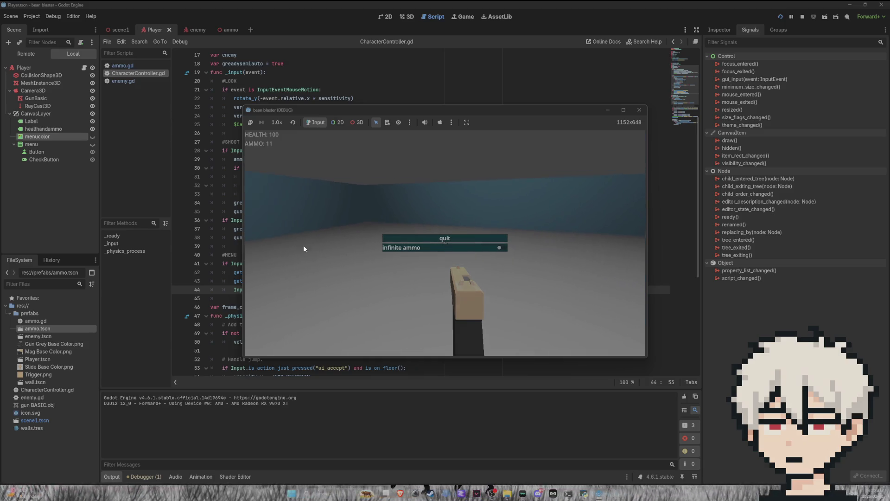
key(F8)
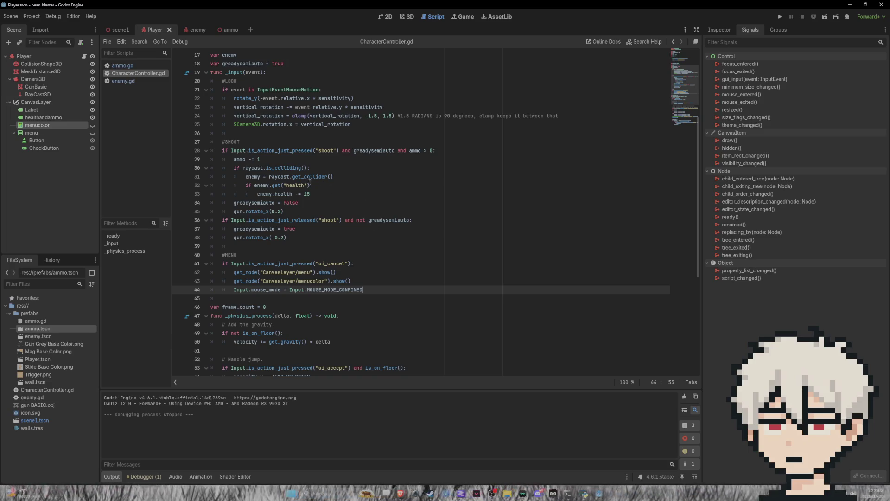
- Delete the stray 'M' under the #MENU comment on line 42
mouse_move(371, 291)
mouse_down()
mouse_move(329, 289)
mouse_move(252, 264)
mouse_move(207, 266)
mouse_up()
click(371, 293)
scroll(371, 294, up, 3)
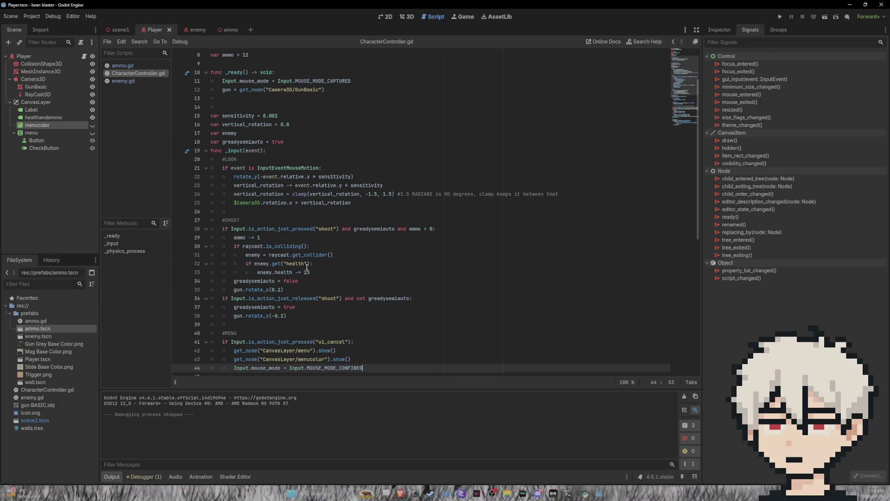
scroll(307, 267, down, 2)
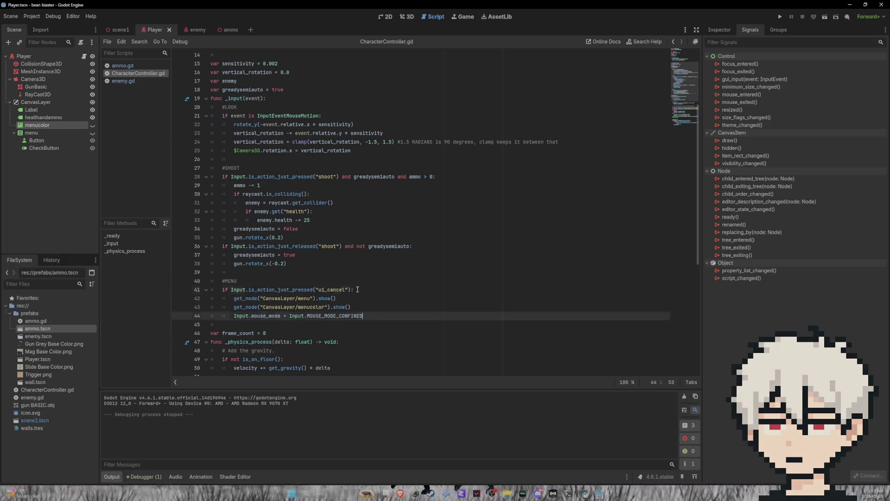
click(357, 290)
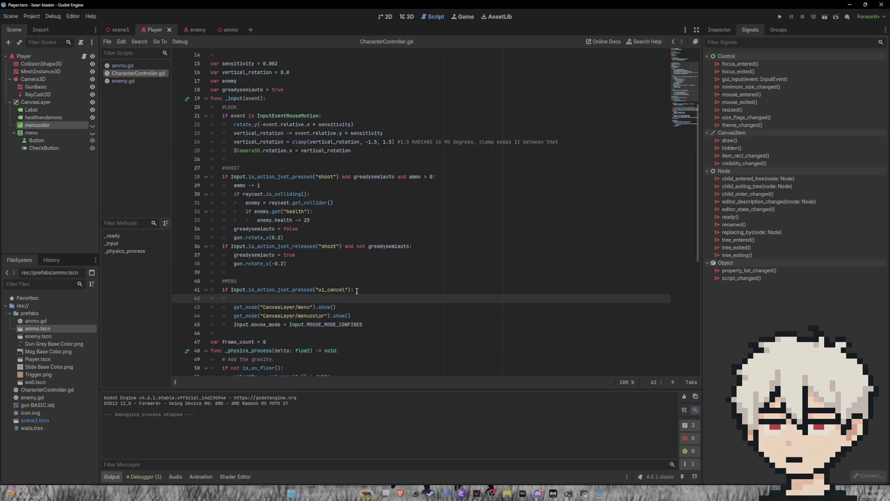
text(M)
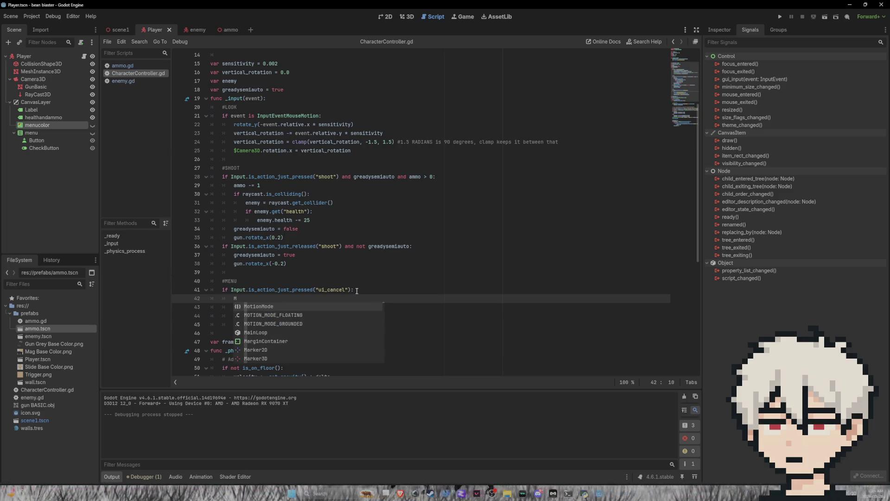
key(BackSpace)
- Declare 'var state = {}' on a new line 19 below greadysemiauto
scroll(287, 168, up, 3)
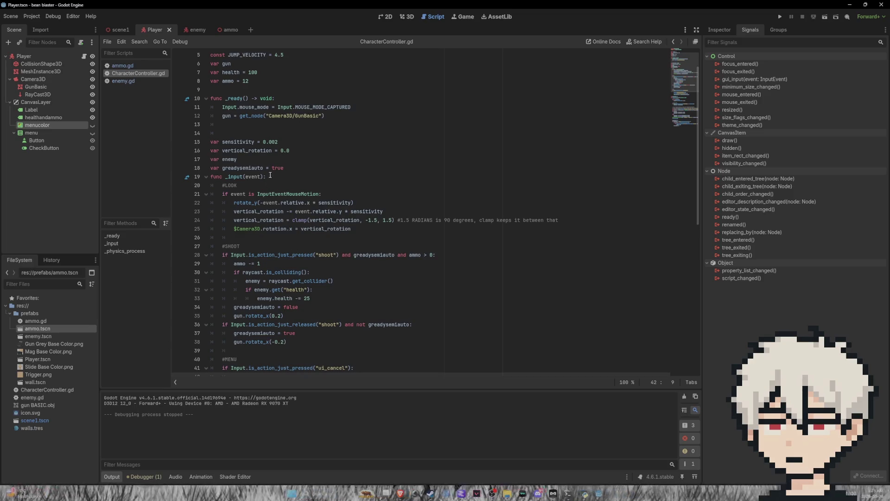
click(288, 168)
key(Return)
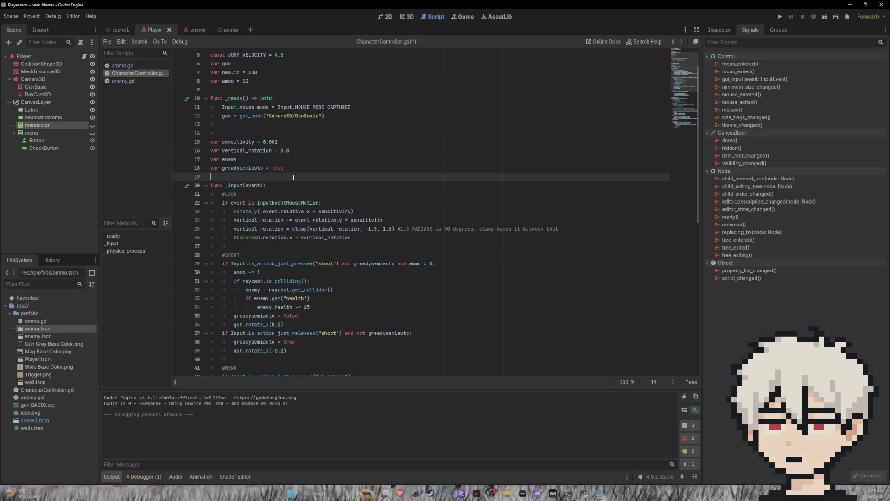
text(va)
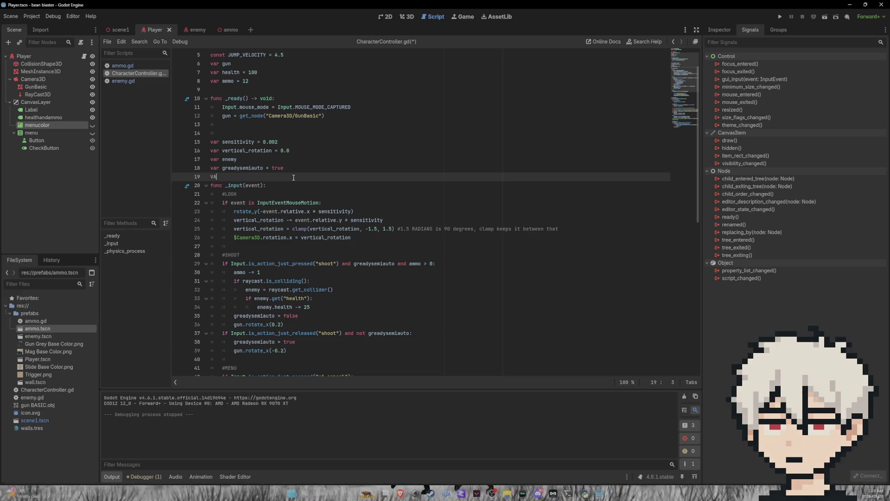
key(BackSpace)
key(BackSpace)
text(var )
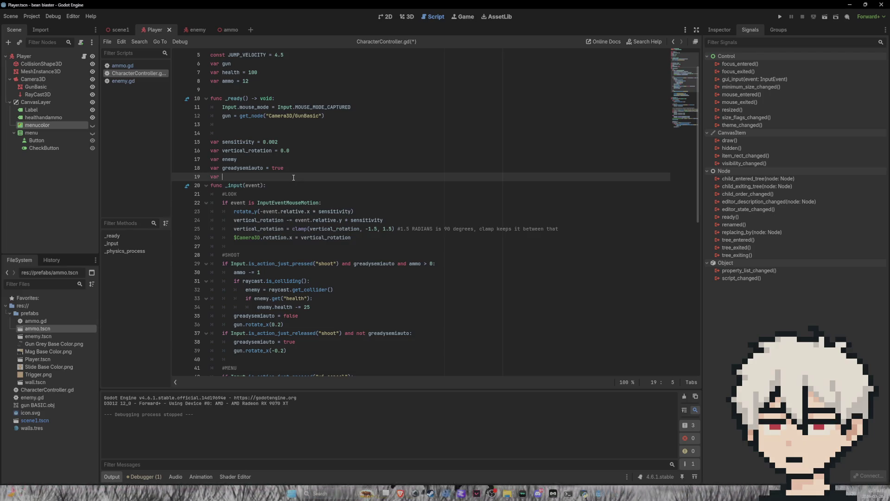
text(state)
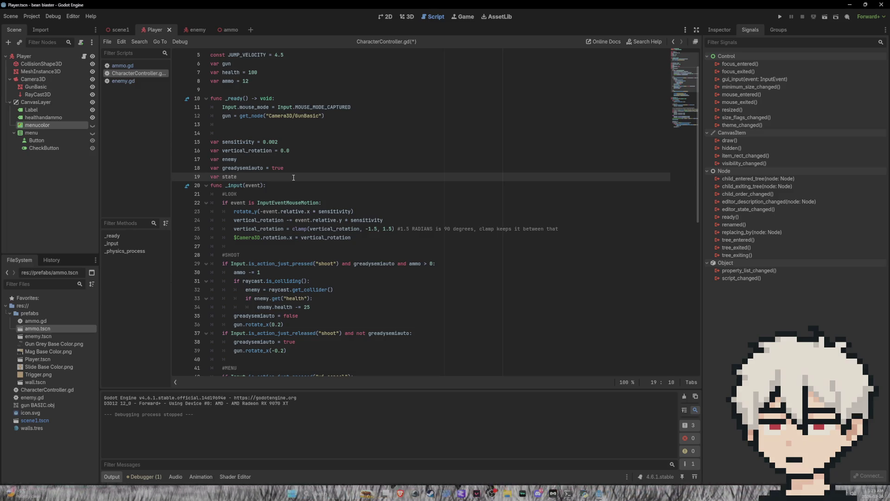
text(: enum )
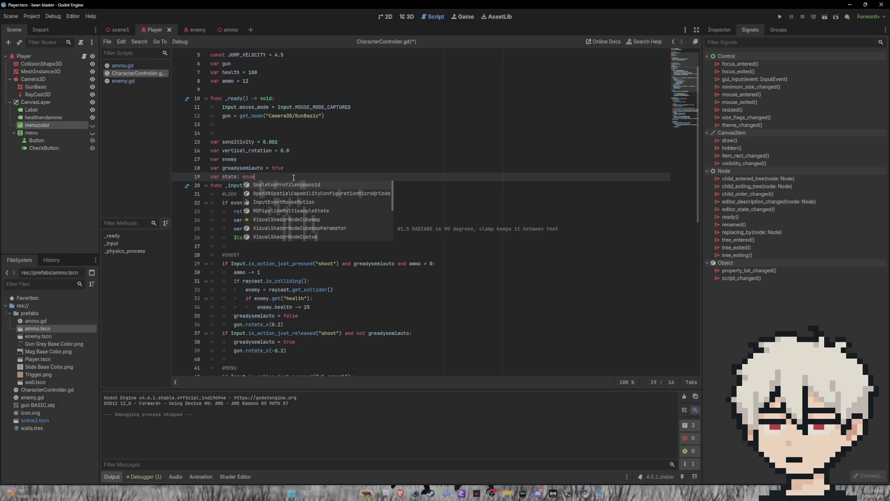
text(=)
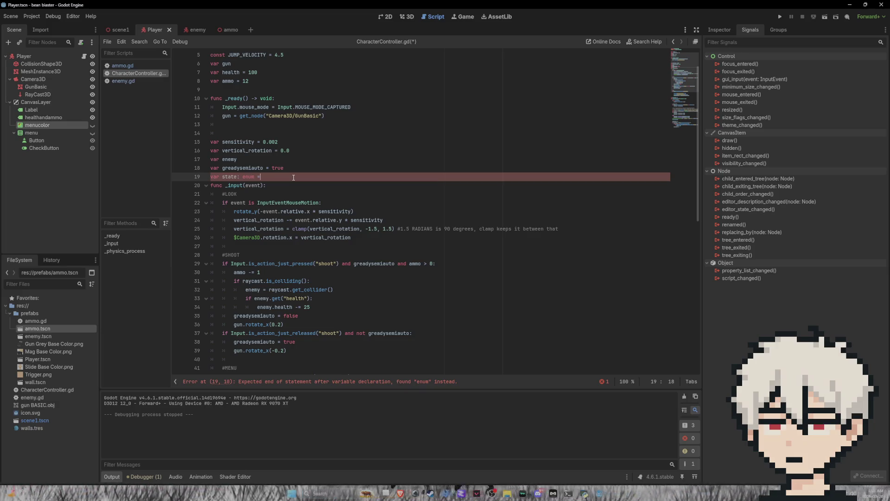
text( {)
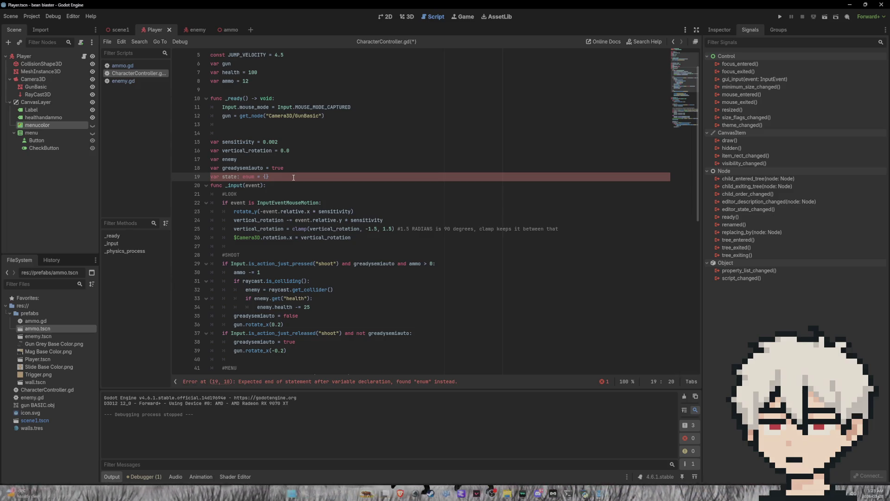
key(BackSpace)
key(BackSpace)
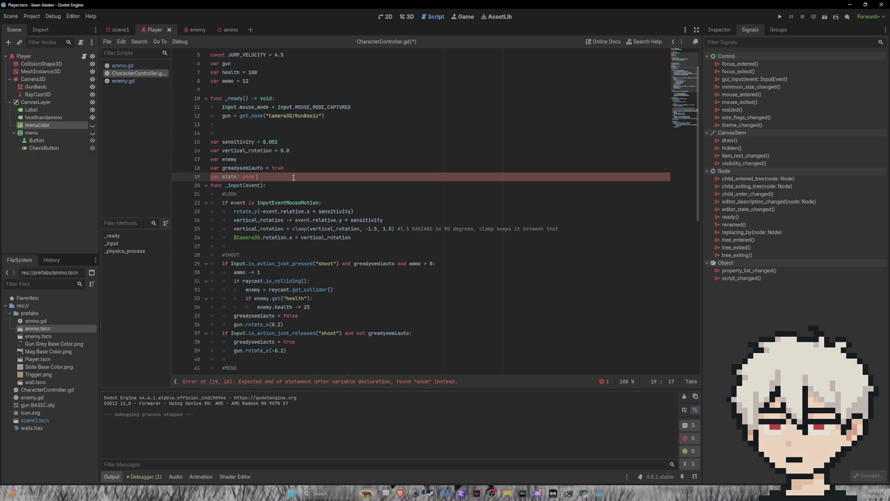
key(BackSpace)
key(BackSpace)
key(BackSpace)
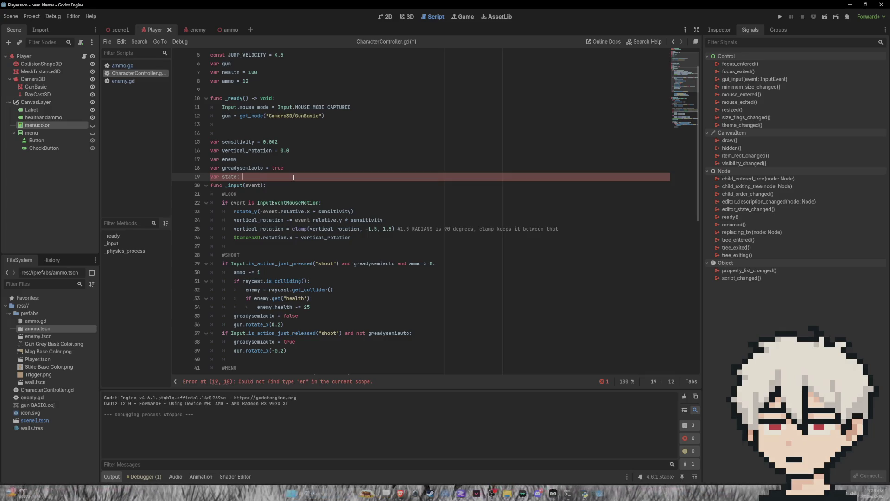
key(BackSpace)
text([)
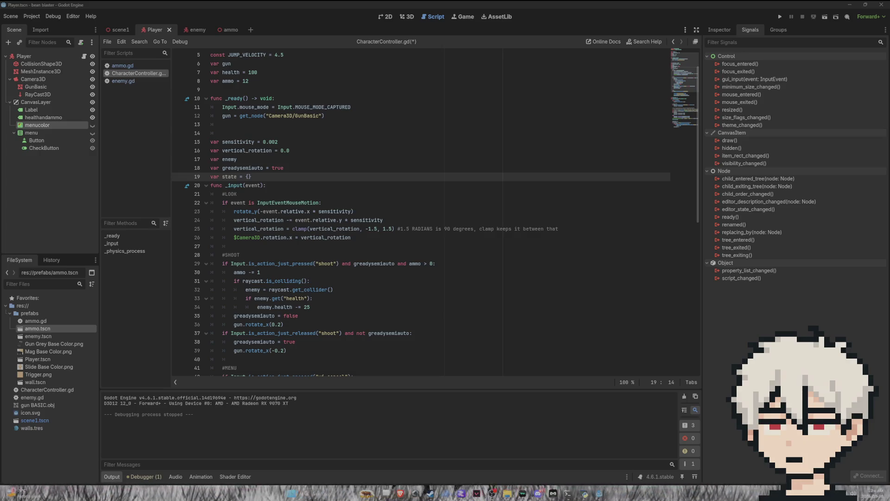
- Rewrite line 19 as 'enum state {menu, play}' and save CharacterController.gd
click(218, 176)
key(BackSpace)
key(BackSpace)
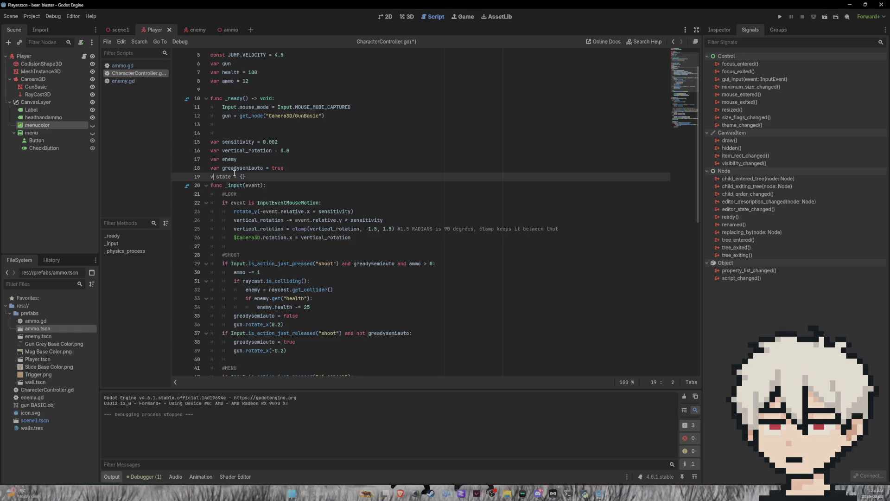
text(enum)
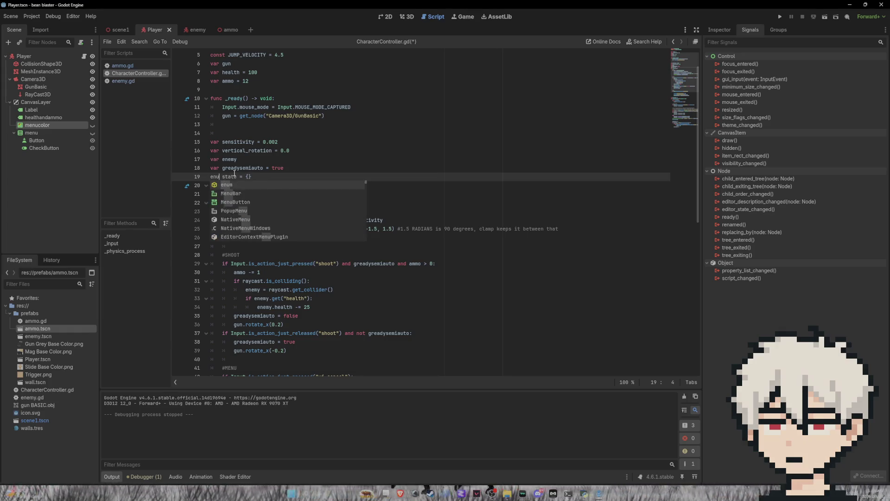
click(251, 176)
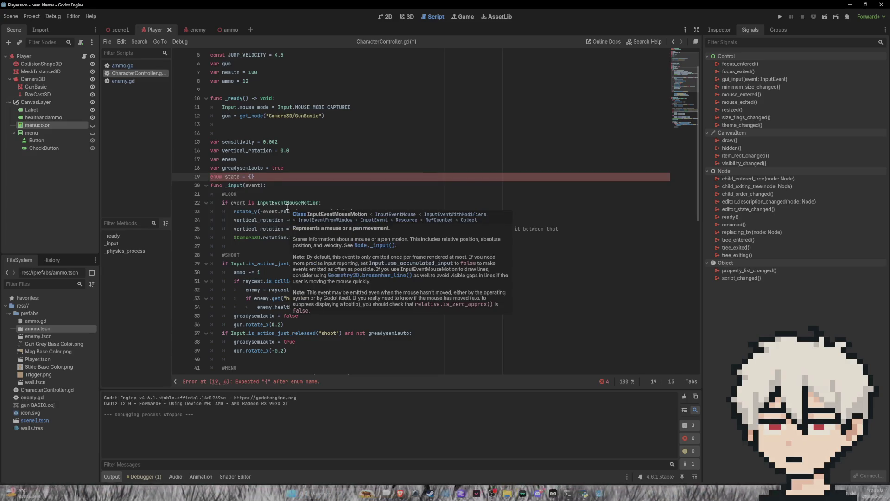
click(245, 176)
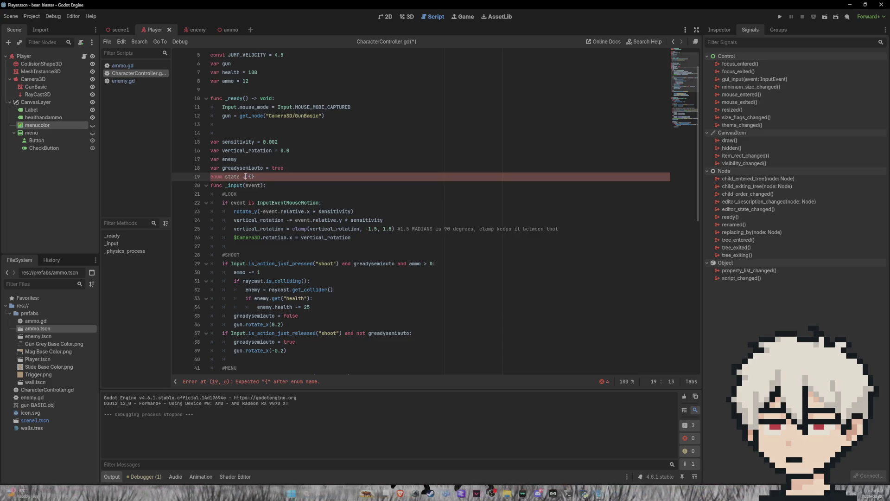
key(BackSpace)
key(BackSpace)
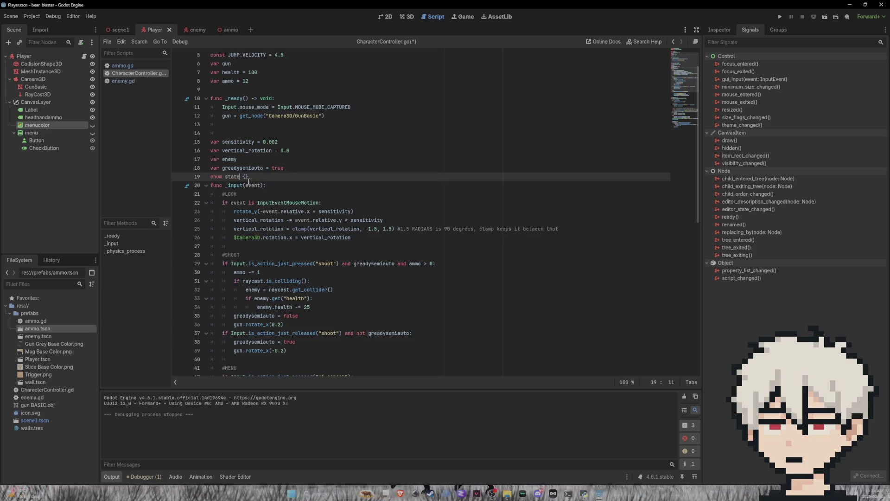
click(248, 178)
mouse_move(258, 215)
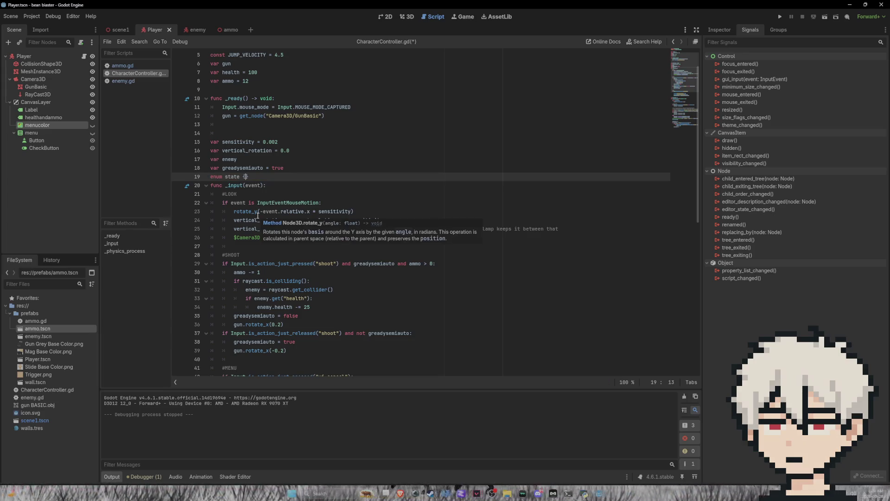
text(menu)
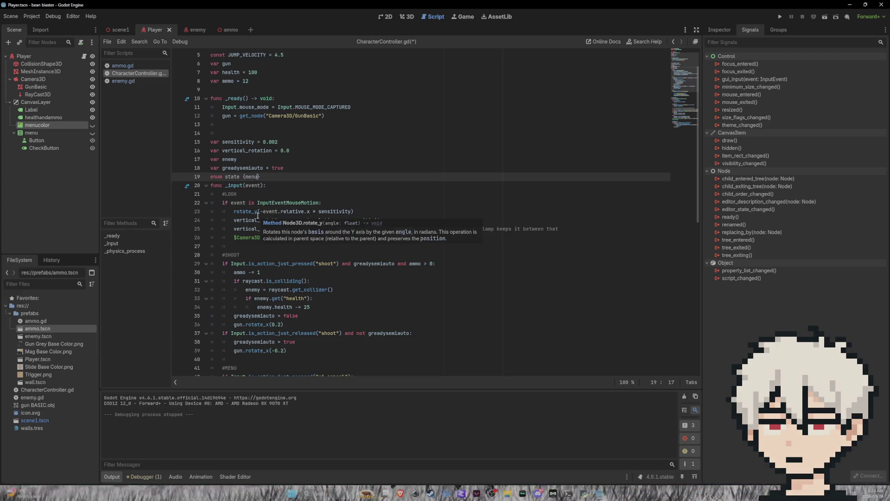
text(, )
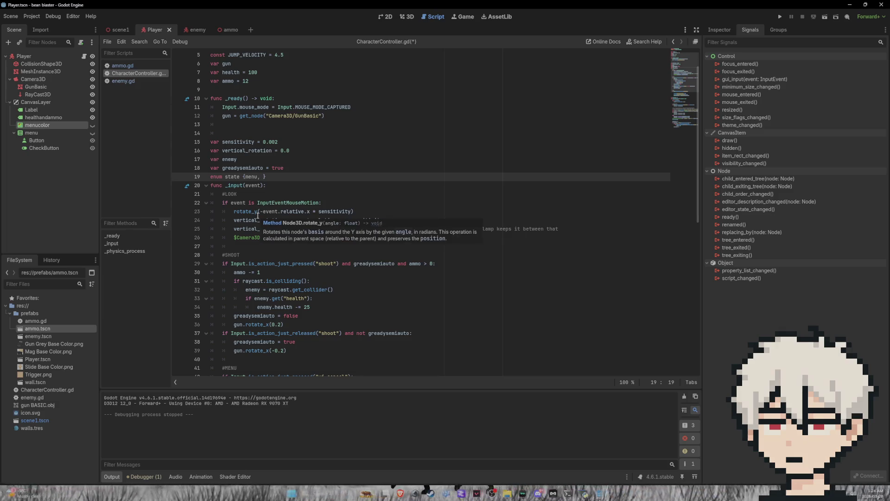
text(play)
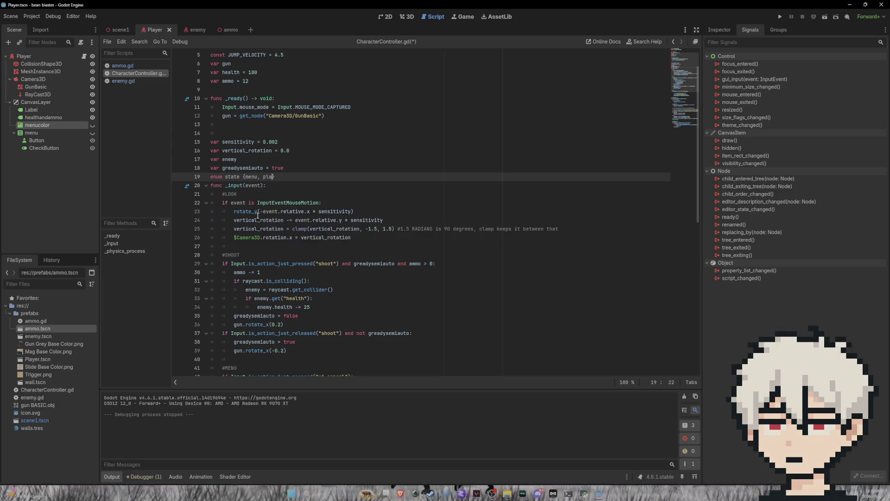
key(ctrl+s)
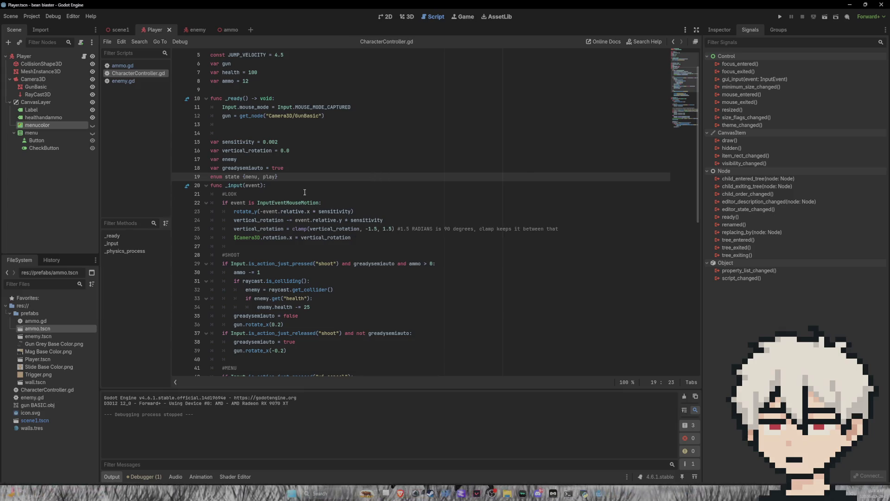
key(Return)
- Write 'var curState = state.play' on line 20 below the enum
text(cu)
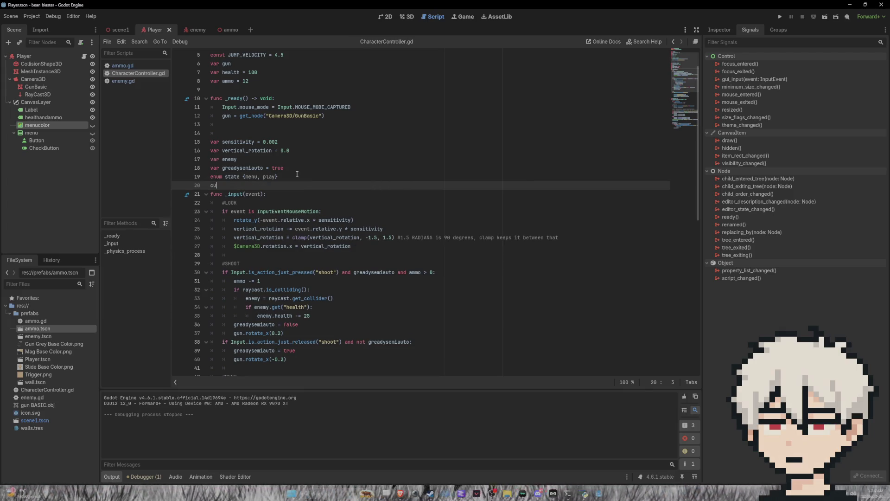
key(BackSpace)
key(BackSpace)
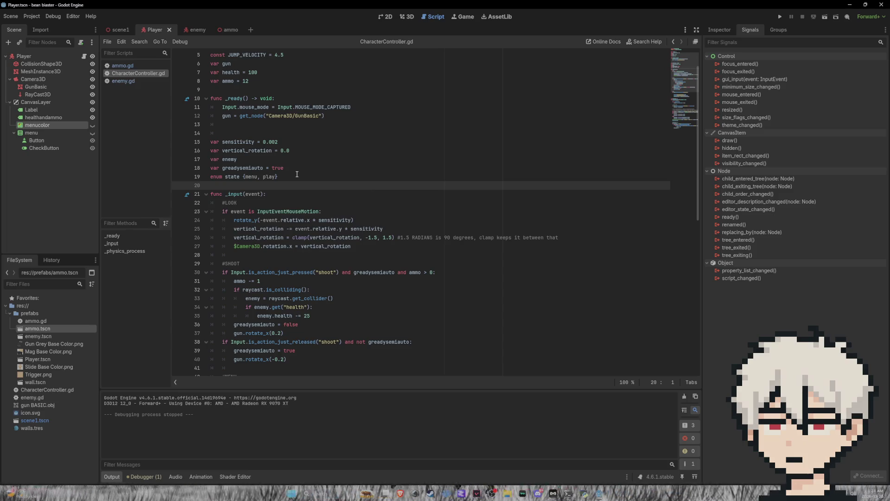
text(v)
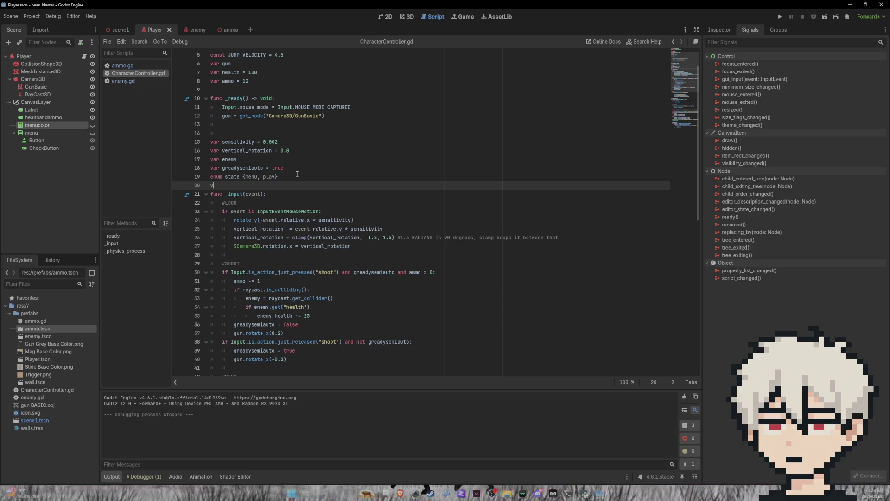
text(ar curS)
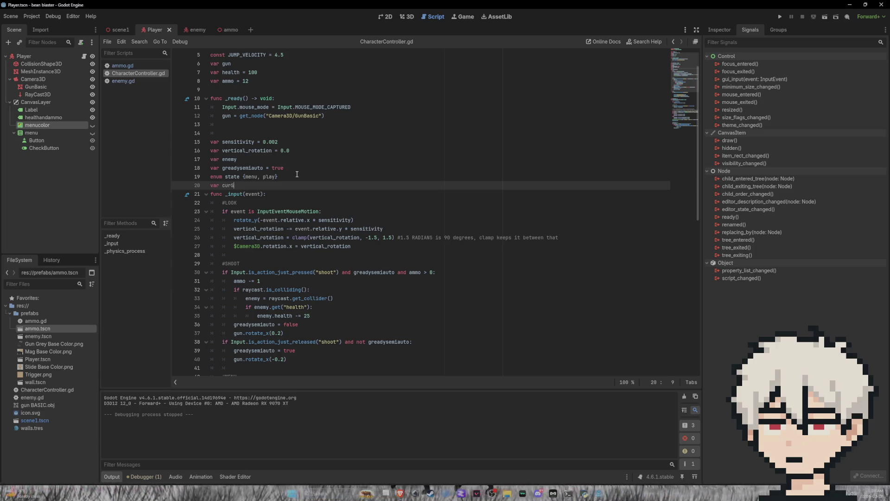
key(BackSpace)
text(tate)
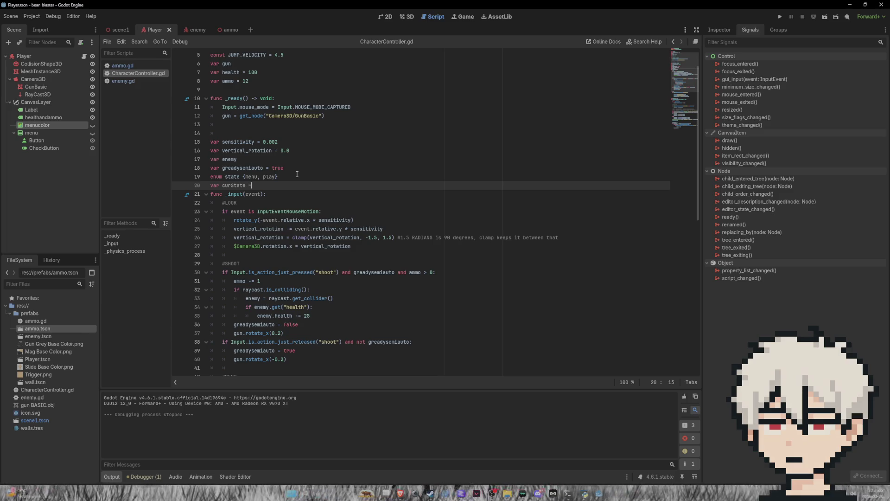
text( = state)
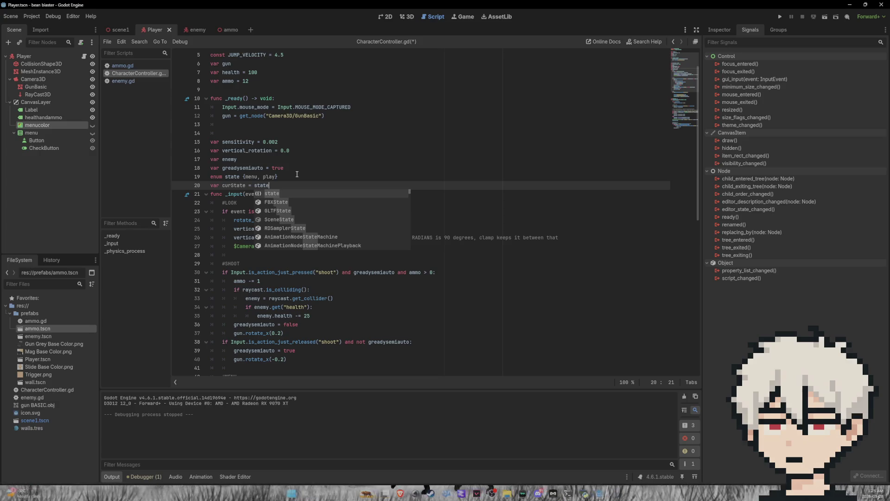
text(.play)
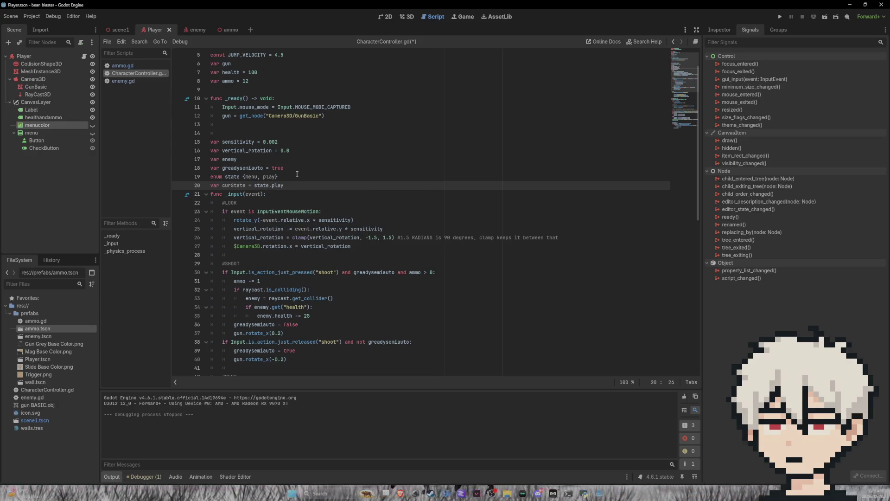
scroll(313, 181, down, 2)
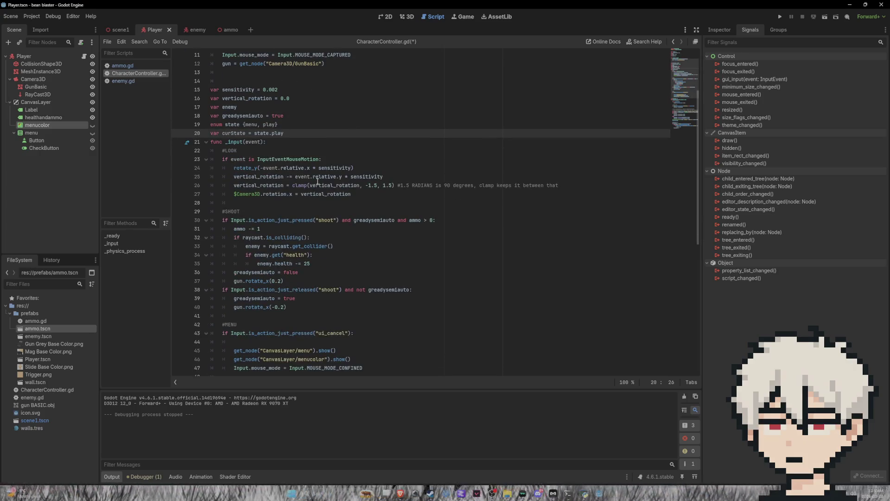
- Insert 'if curState == state.play:' as the first line of _input
key(Return)
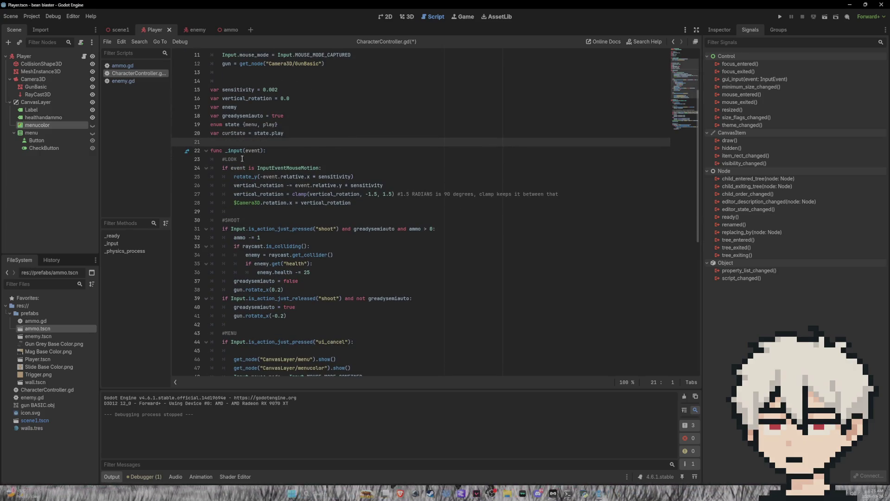
click(268, 151)
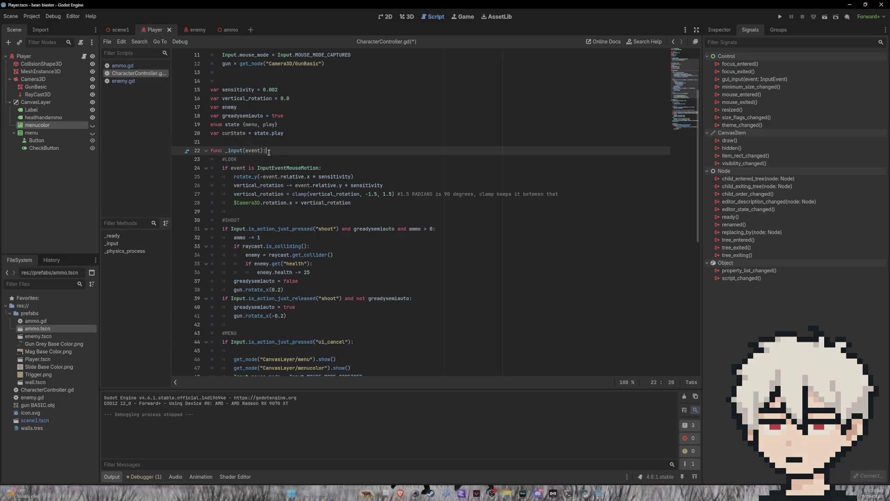
key(Return)
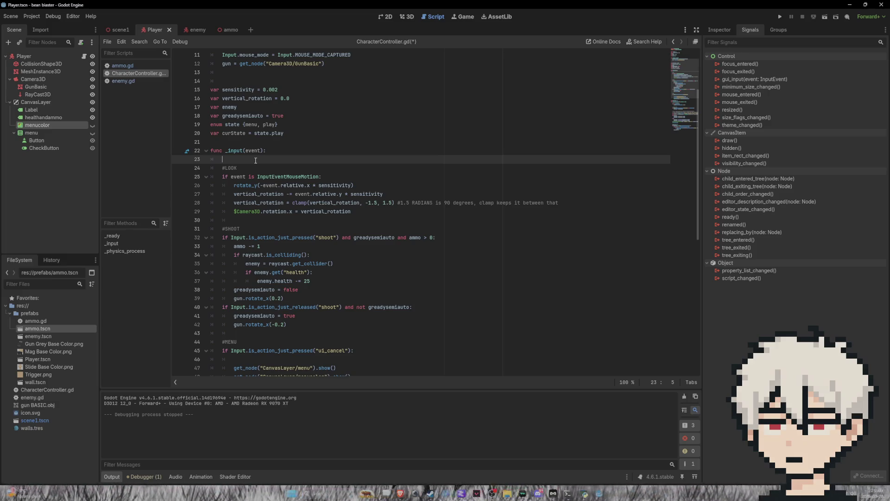
text(if)
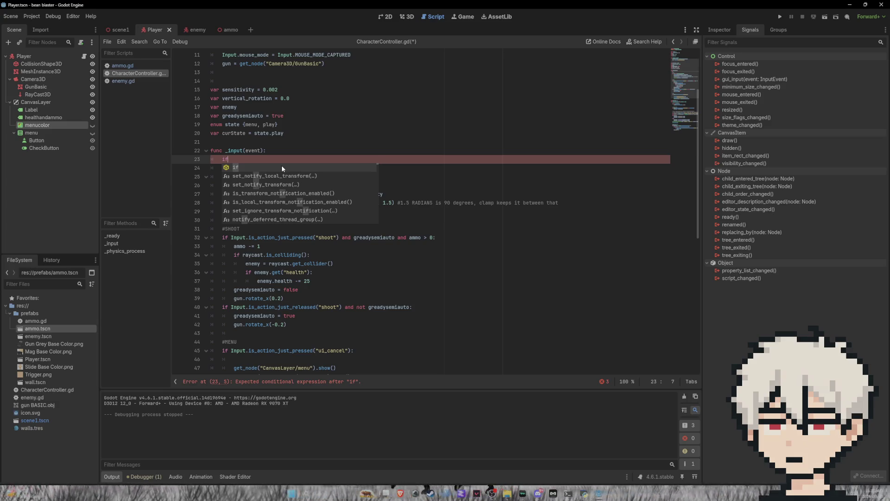
text( state)
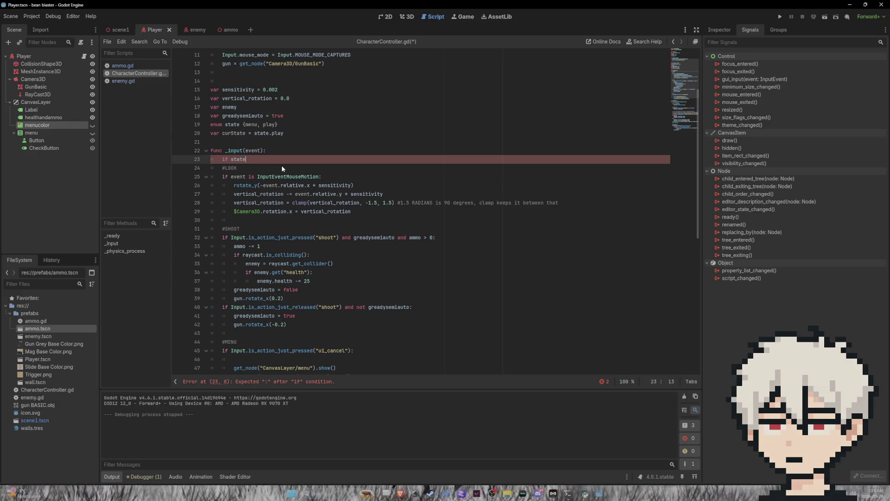
text( ==)
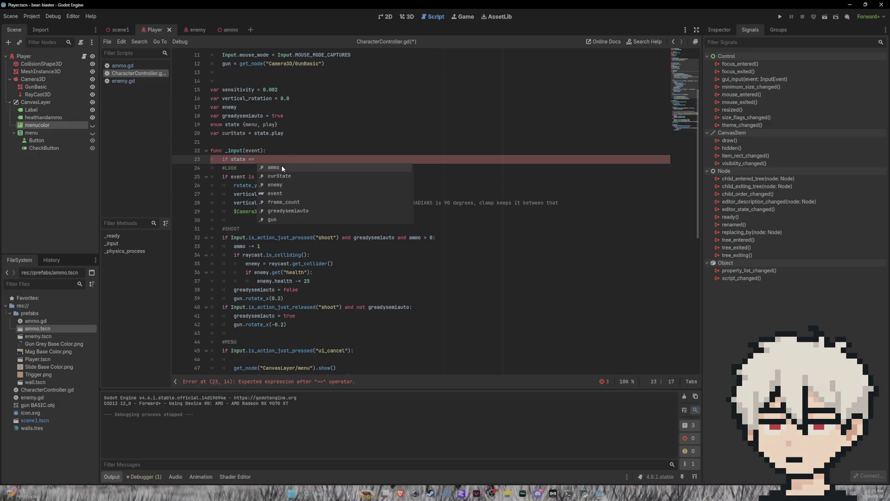
key(BackSpace)
key(BackSpace)
key(BackSpace)
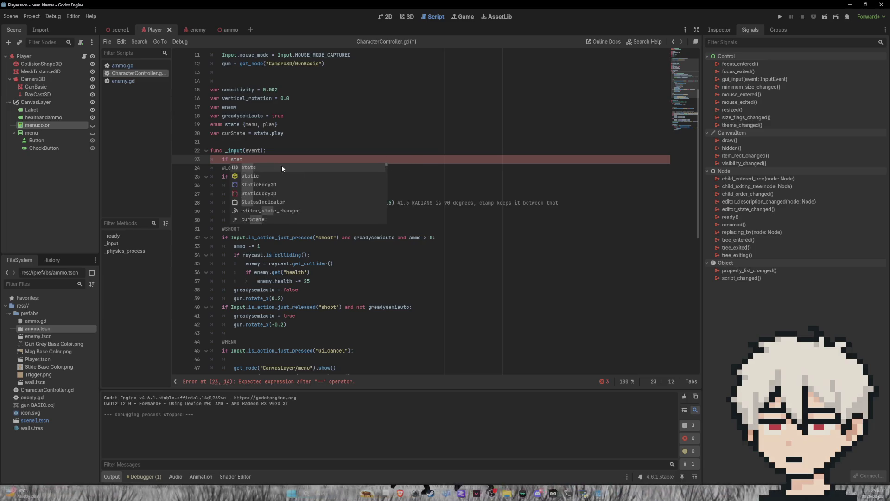
text(cur)
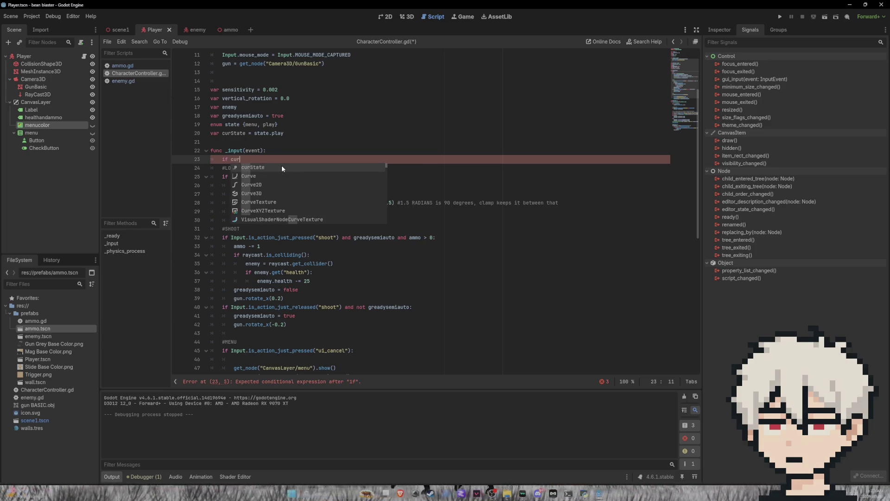
key(Return)
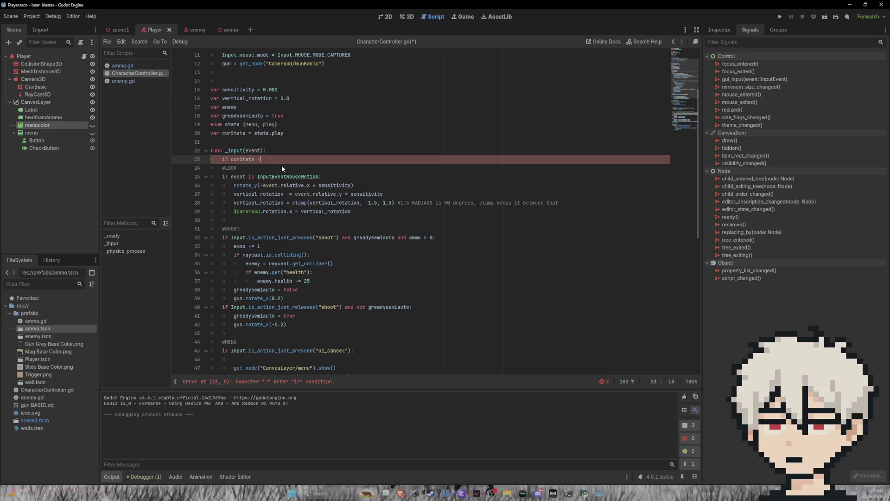
text(= st)
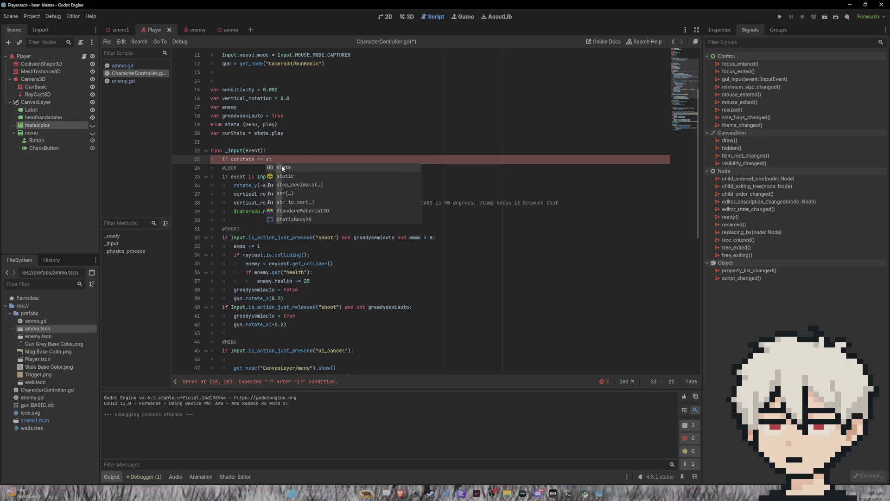
key(Return)
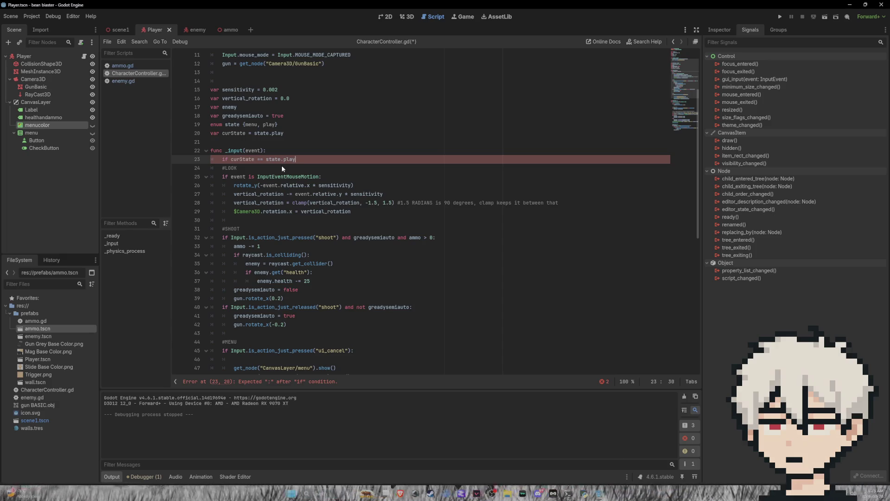
- Indent the look, shoot and menu code (lines 24–49) under that check
scroll(225, 166, down, 1)
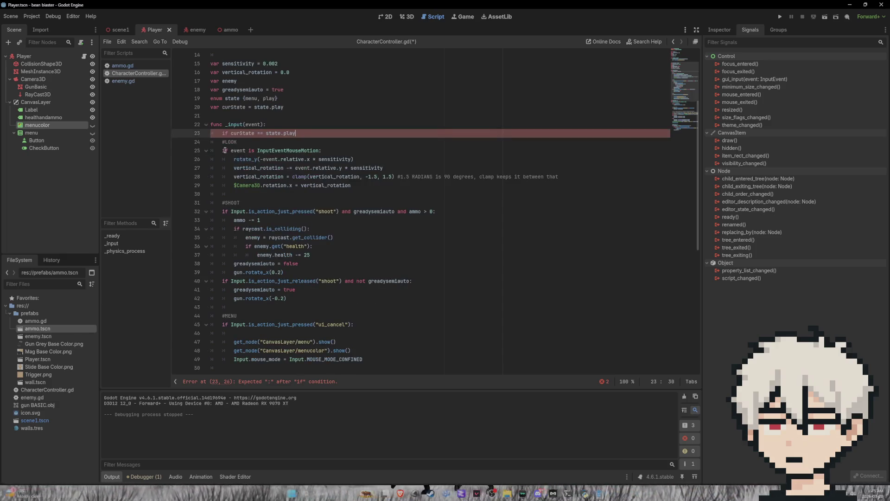
text(:)
mouse_move(212, 140)
mouse_down()
mouse_move(278, 275)
mouse_move(293, 359)
mouse_move(324, 359)
mouse_move(268, 311)
mouse_move(334, 361)
mouse_move(379, 362)
mouse_up()
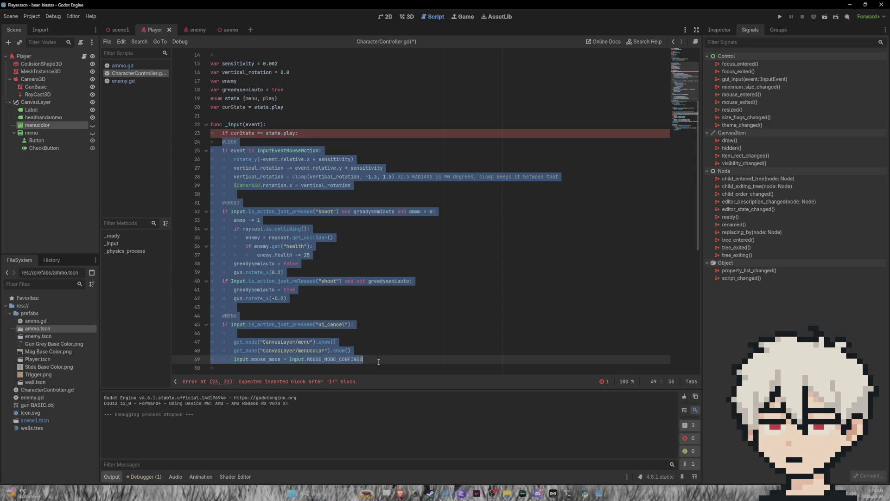
key(Tab)
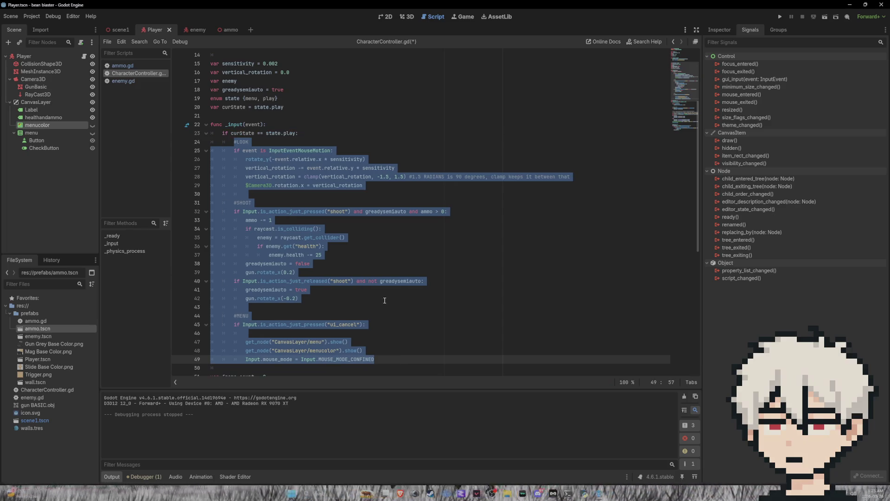
scroll(388, 292, down, 1)
click(407, 331)
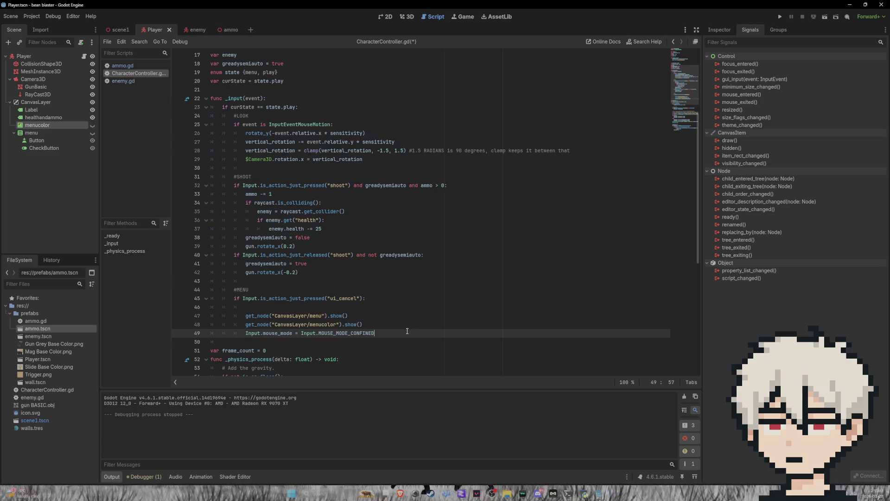
scroll(318, 268, down, 2)
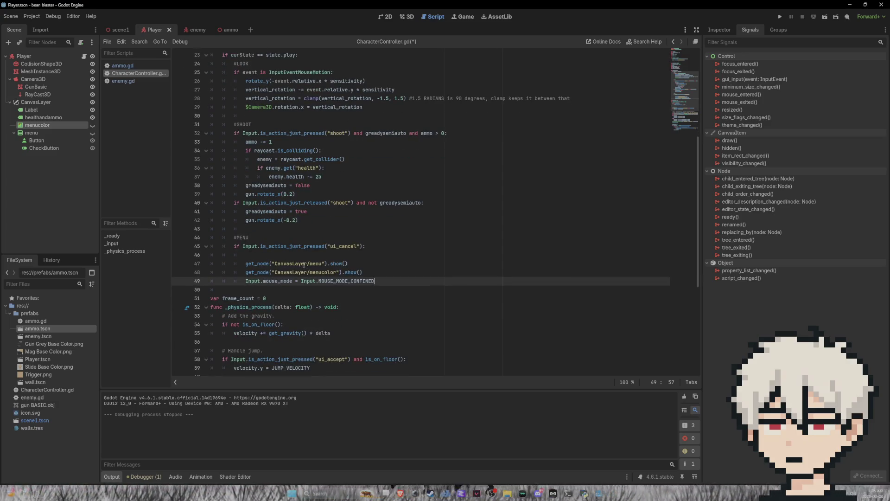
scroll(303, 271, down, 3)
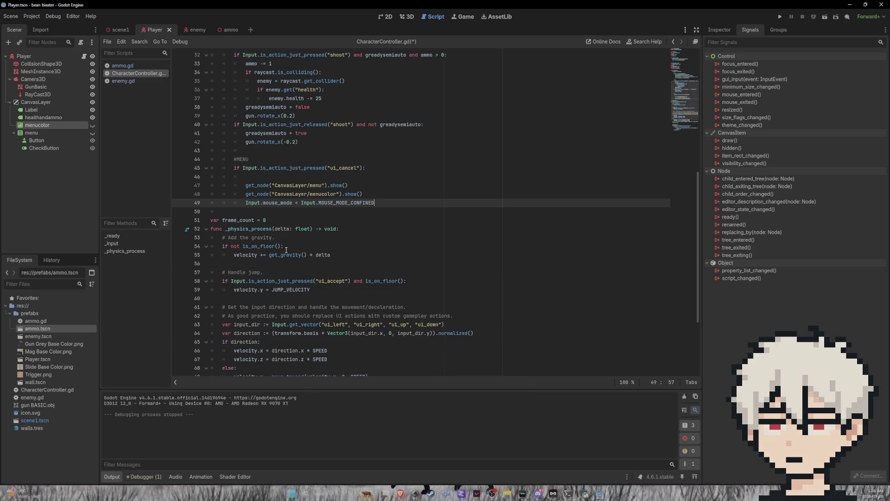
scroll(285, 249, down, 3)
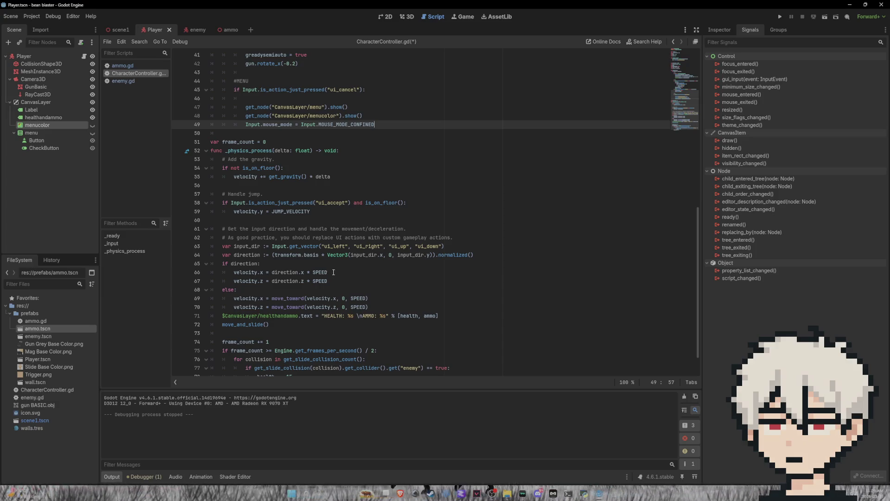
- Copy the 'if curState == state.play:' check onto line 58 below '# Handle jump.'
click(263, 196)
key(Return)
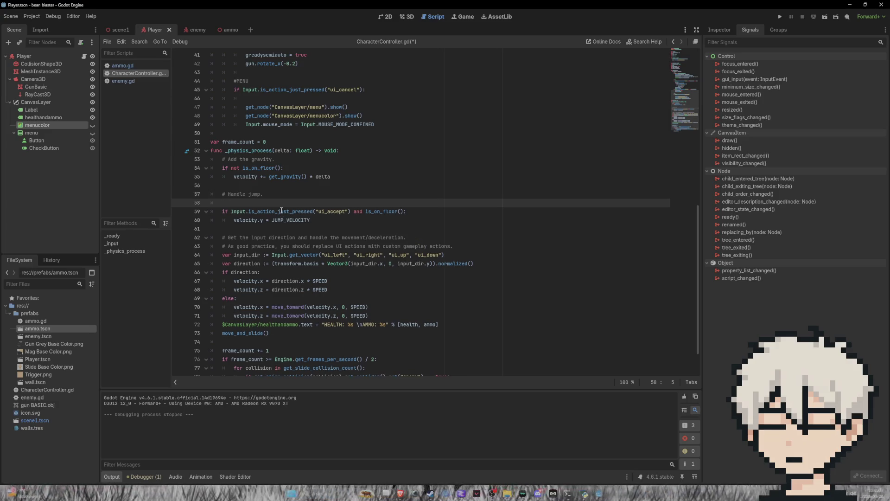
text(if)
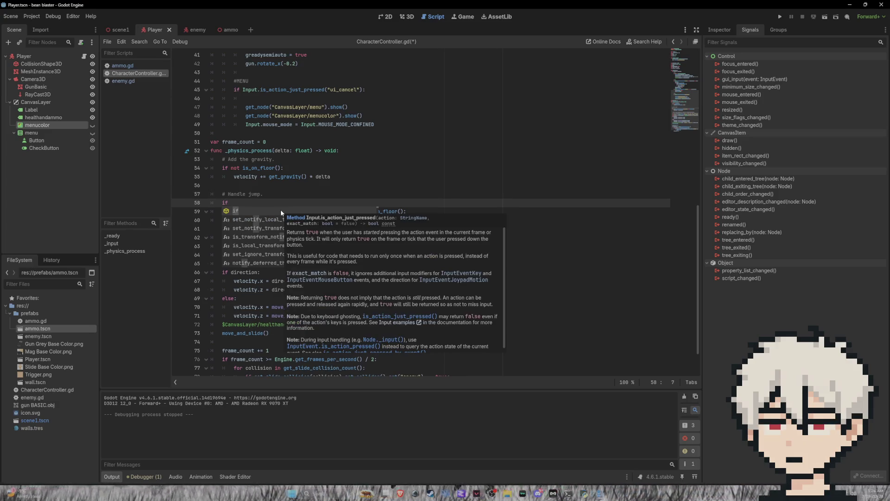
key(BackSpace)
key(BackSpace)
scroll(269, 249, up, 10)
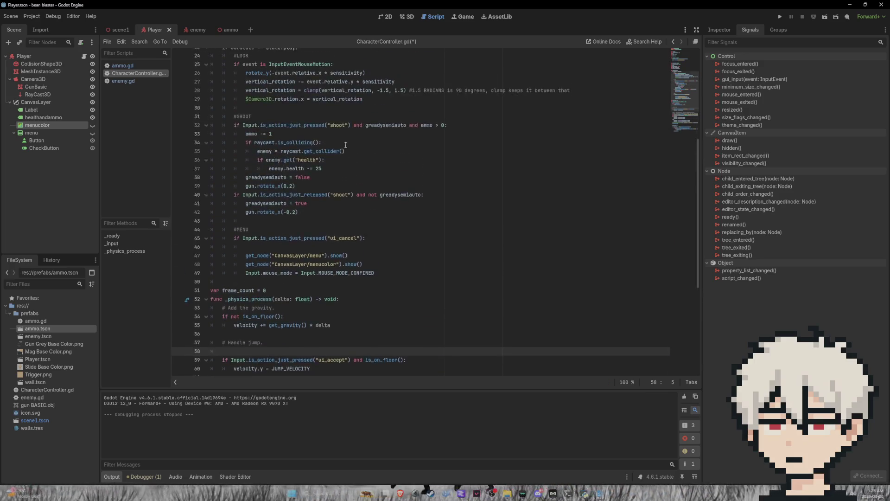
drag(300, 249, 221, 247)
key(ctrl+c)
scroll(256, 287, down, 3)
scroll(256, 287, down, 10)
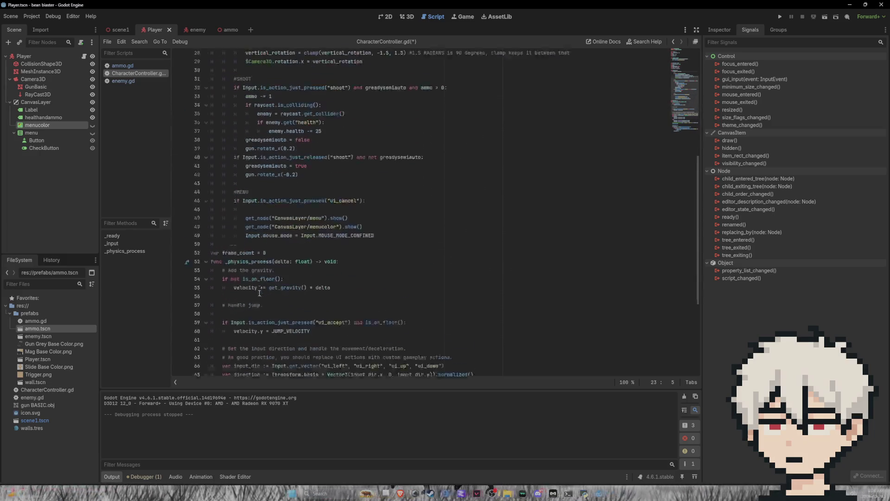
click(234, 211)
key(ctrl+v)
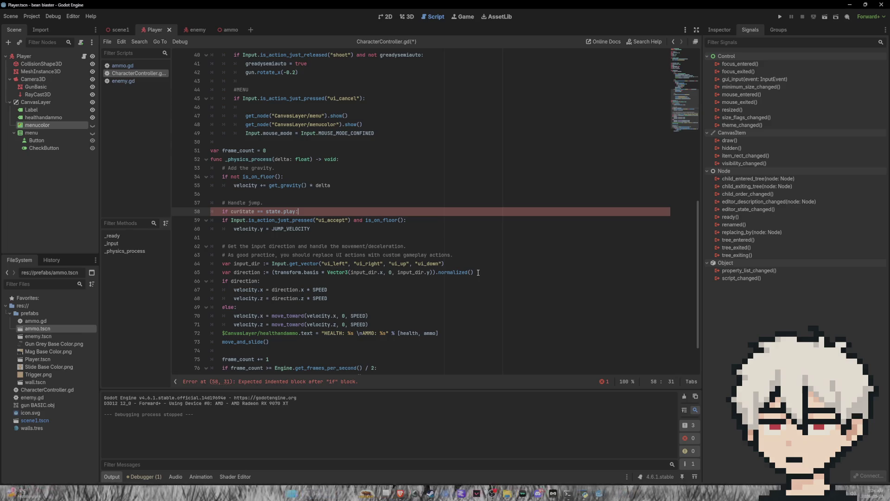
drag(477, 272, 185, 232)
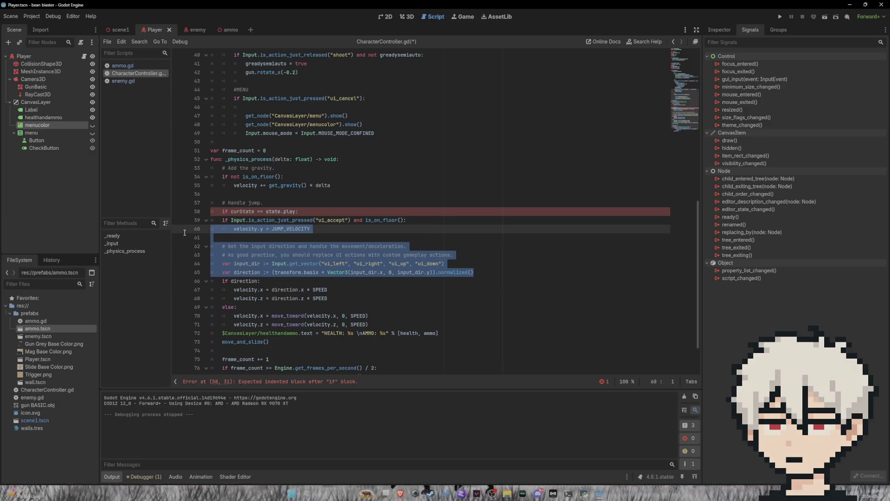
- Indent movement lines 62–72 one level under the play check and save the script
scroll(182, 232, down, 2)
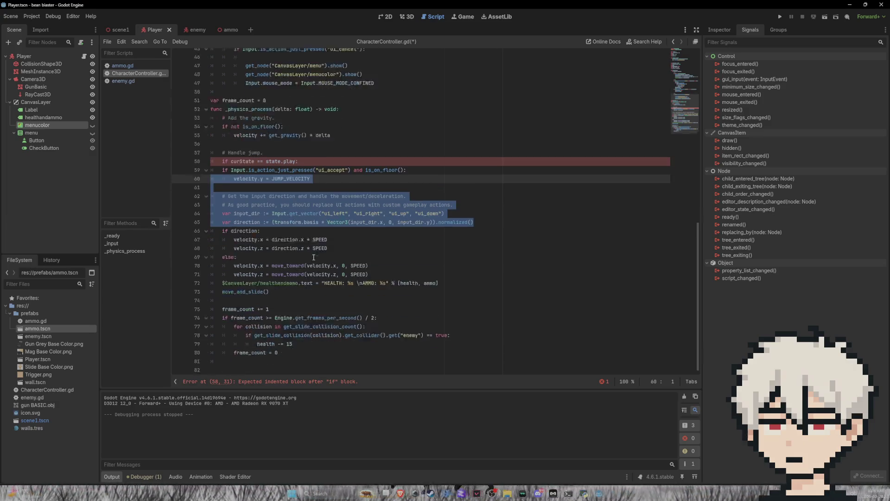
mouse_move(269, 291)
mouse_down()
mouse_move(250, 289)
mouse_move(204, 225)
mouse_move(197, 184)
mouse_up()
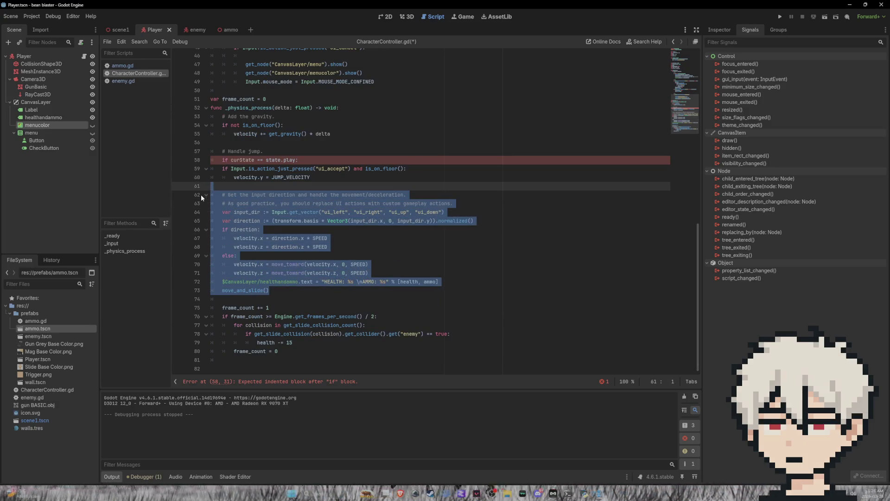
click(454, 283)
drag(431, 274, 153, 224)
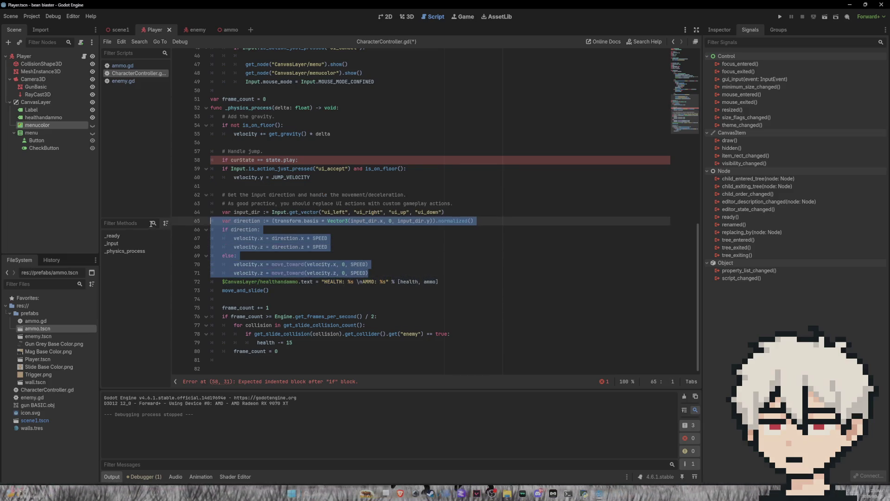
mouse_move(443, 282)
mouse_down()
mouse_move(260, 214)
mouse_move(159, 190)
mouse_up()
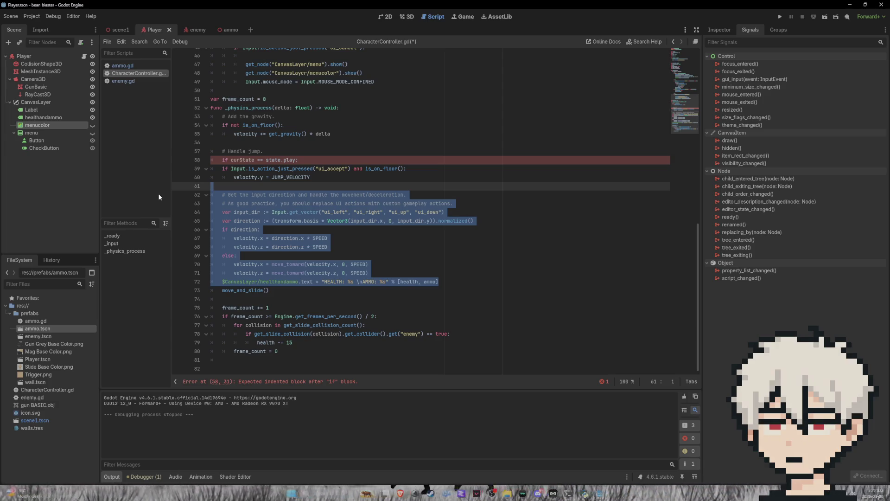
key(Tab)
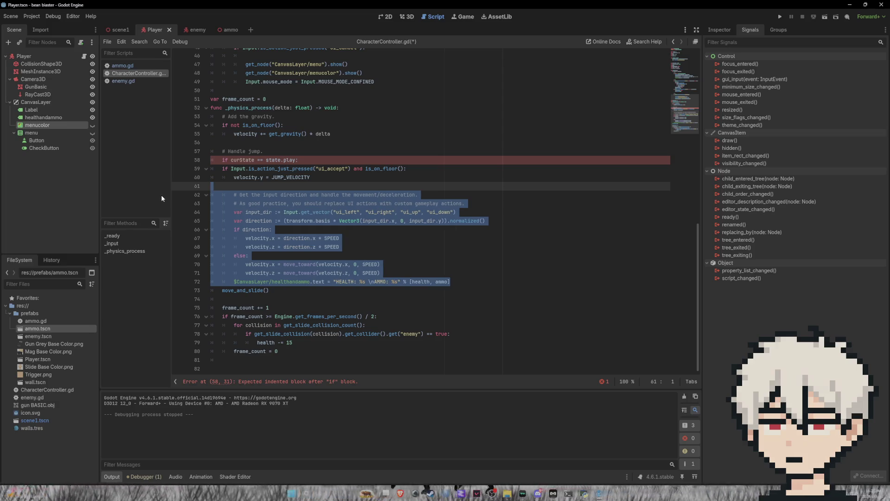
click(576, 253)
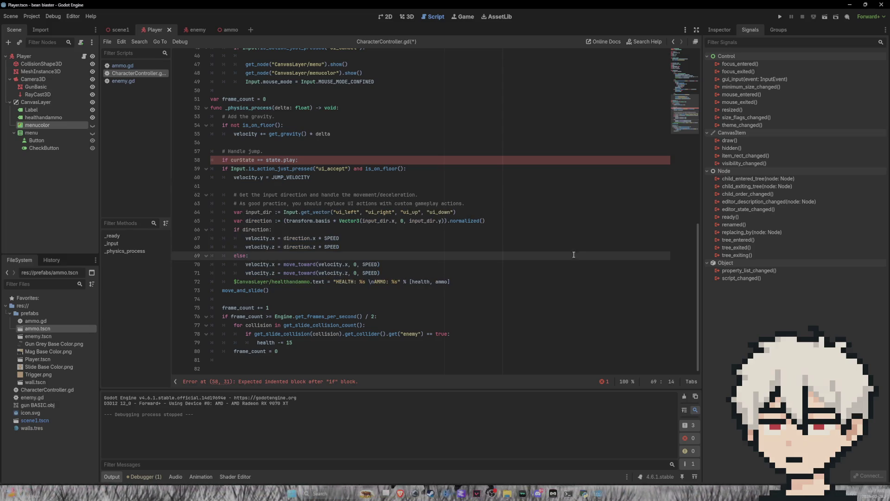
key(ctrl+s)
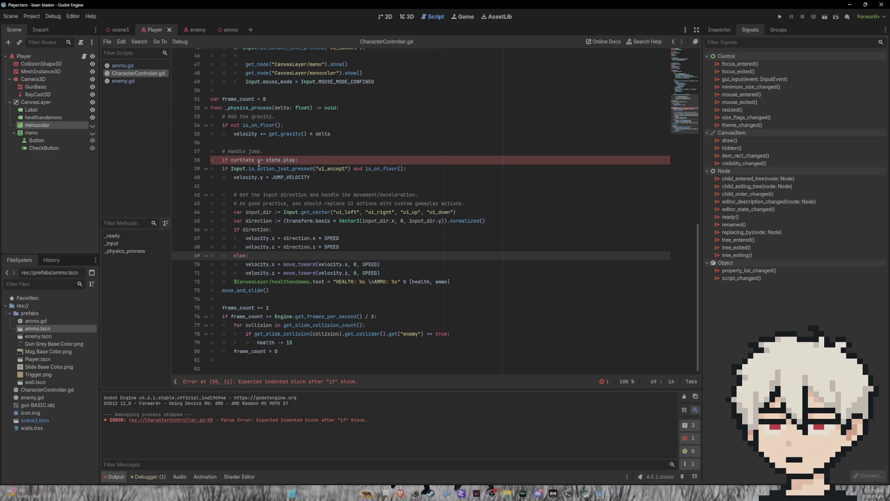
- Undo the extra indent, then re-indent lines 59–72 under the curState play check
key(ctrl+z)
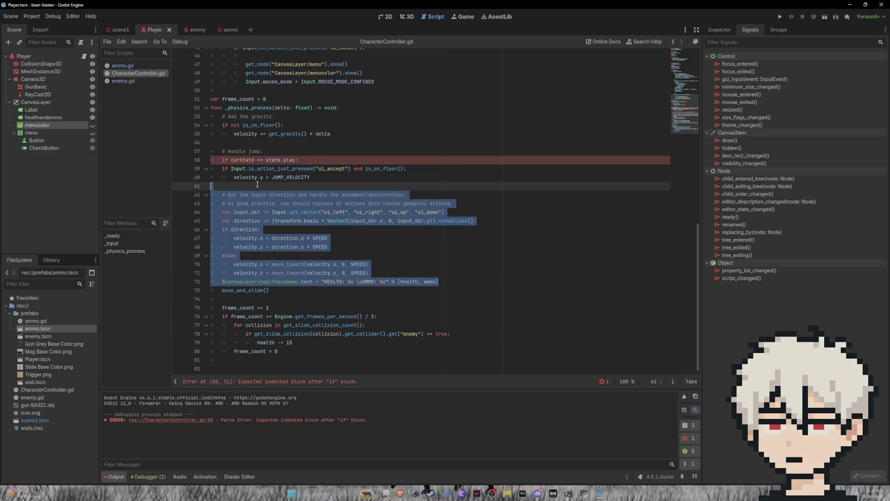
mouse_move(447, 282)
mouse_down()
mouse_move(211, 186)
mouse_move(204, 169)
mouse_up()
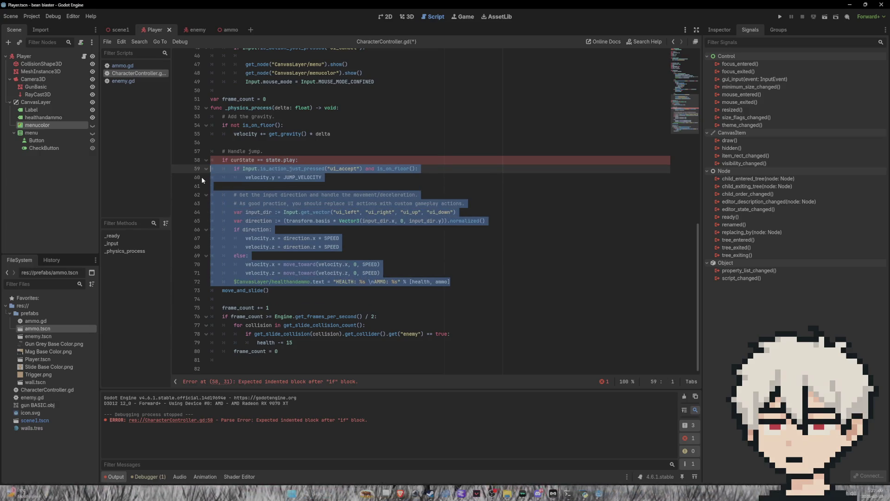
key(Tab)
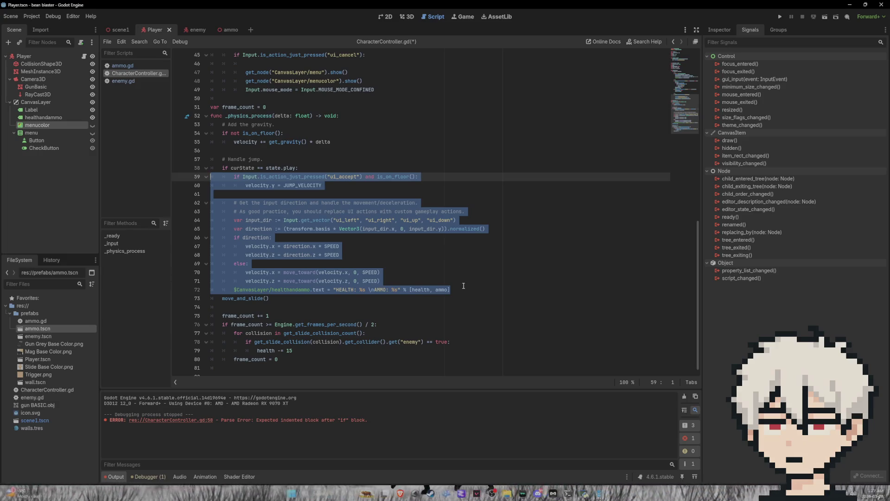
click(459, 286)
- Go to line 58 from the error message to check the nested jump code
scroll(421, 284, up, 12)
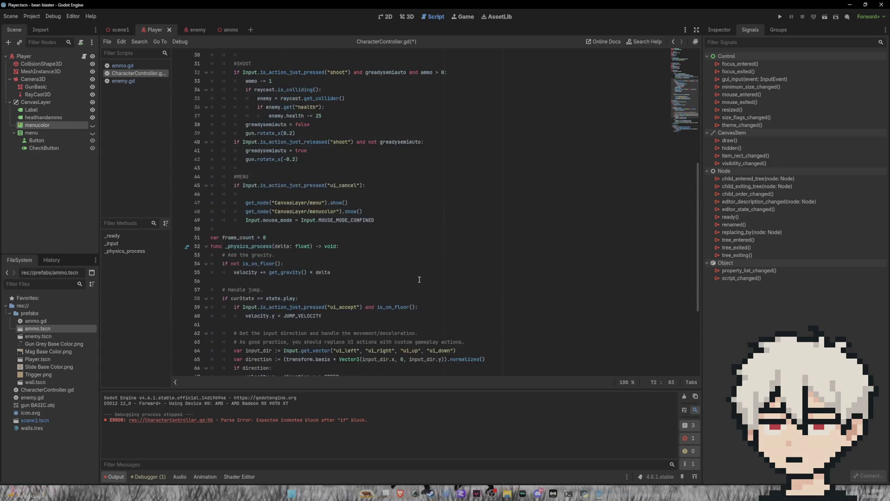
click(171, 420)
scroll(282, 272, down, 6)
scroll(281, 273, down, 1)
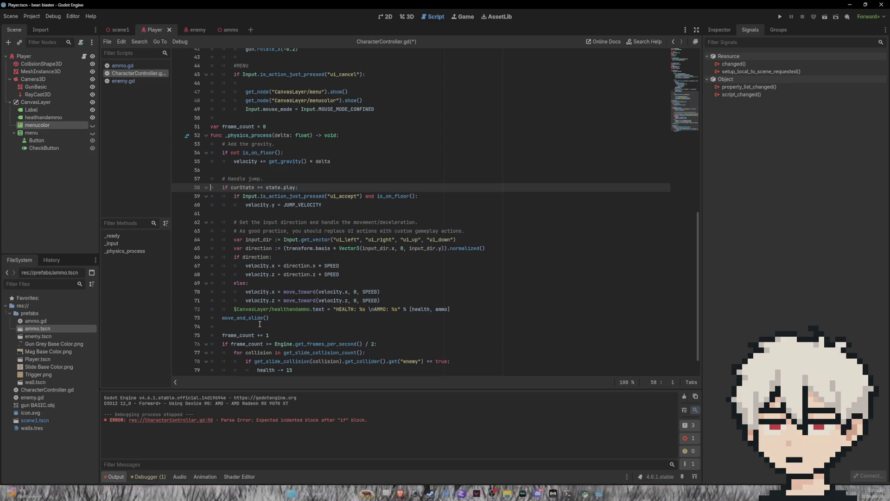
- Save CharacterController.gd
key(ctrl+s)
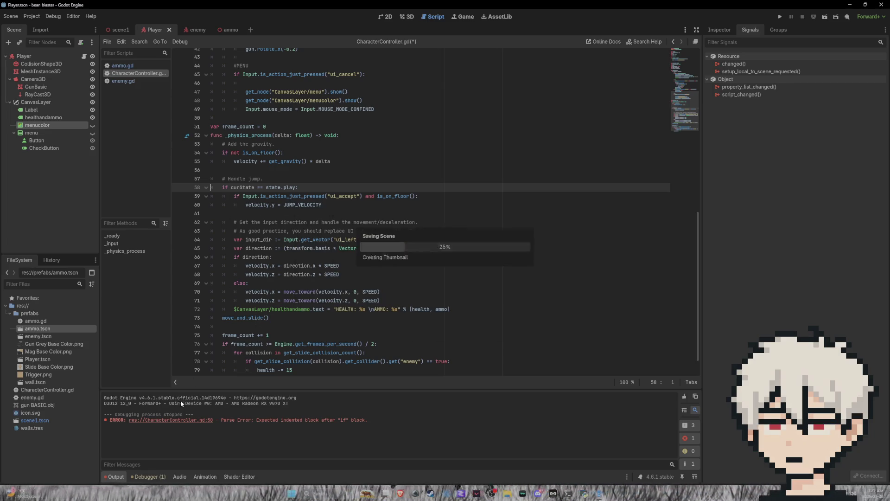
scroll(342, 341, down, 1)
scroll(348, 372, up, 2)
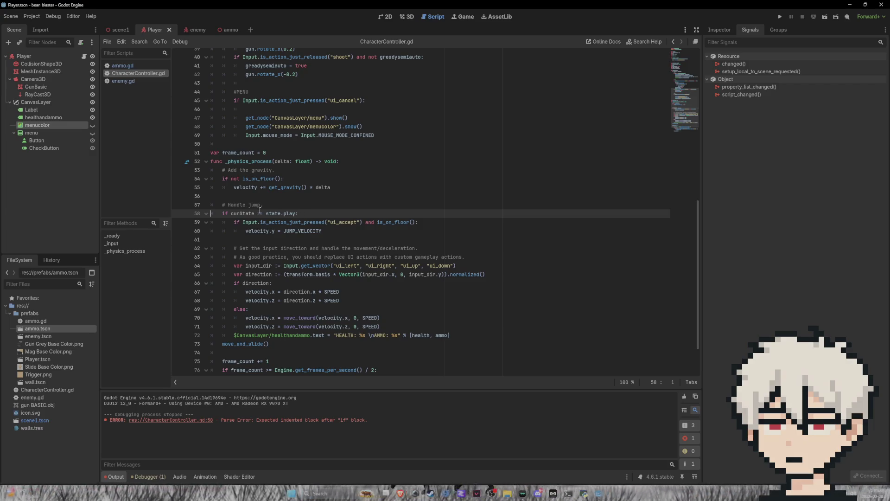
- Review the curState declaration on line 20, then return to the end of line 58
scroll(267, 230, up, 3)
scroll(268, 231, up, 6)
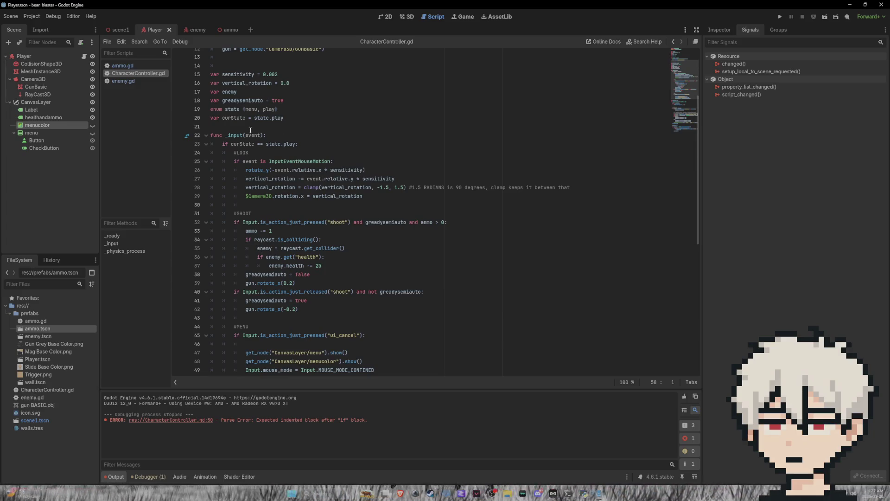
click(242, 118)
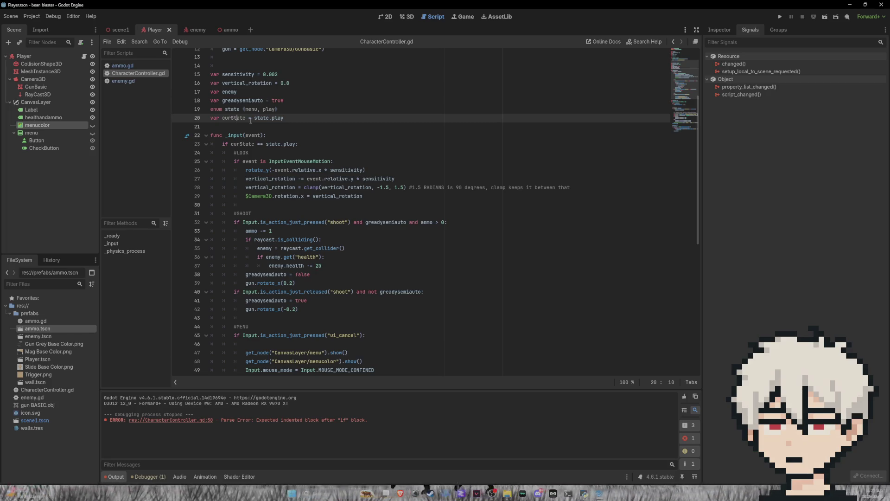
scroll(254, 179, down, 9)
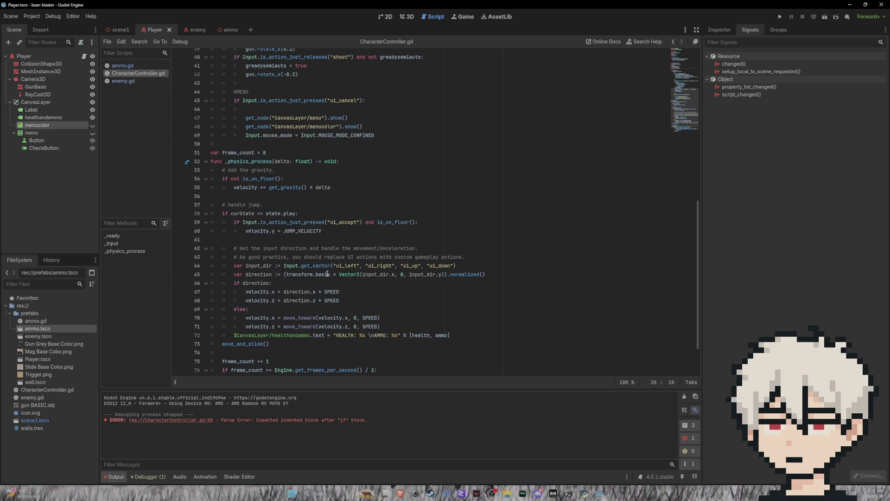
click(301, 214)
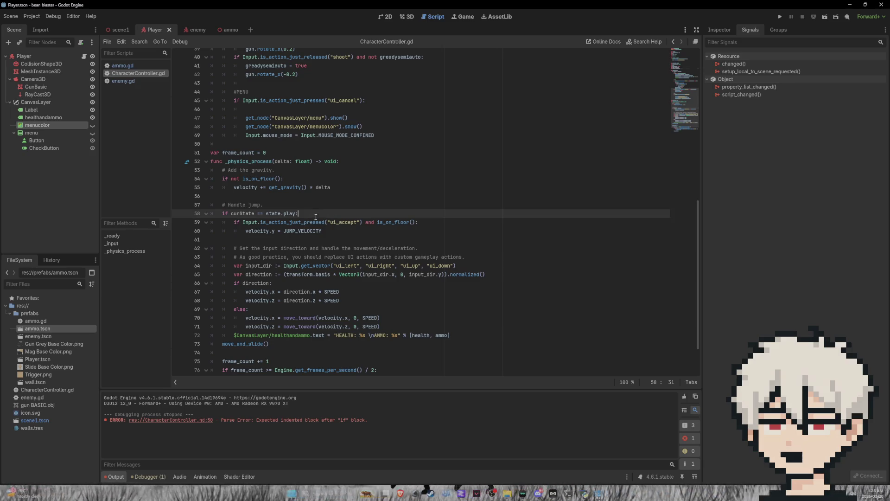
- Add a '#s' comment line under line 58's curState check and run the project
key(Return)
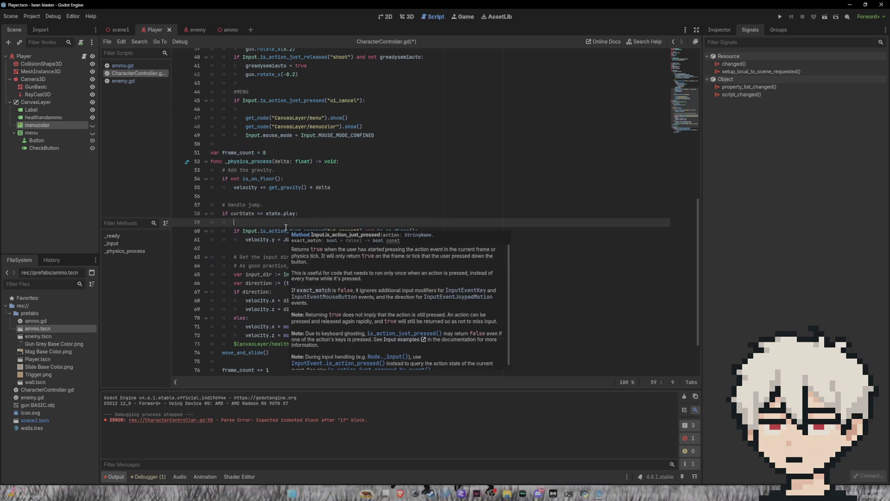
text($)
key(BackSpace)
text(#s)
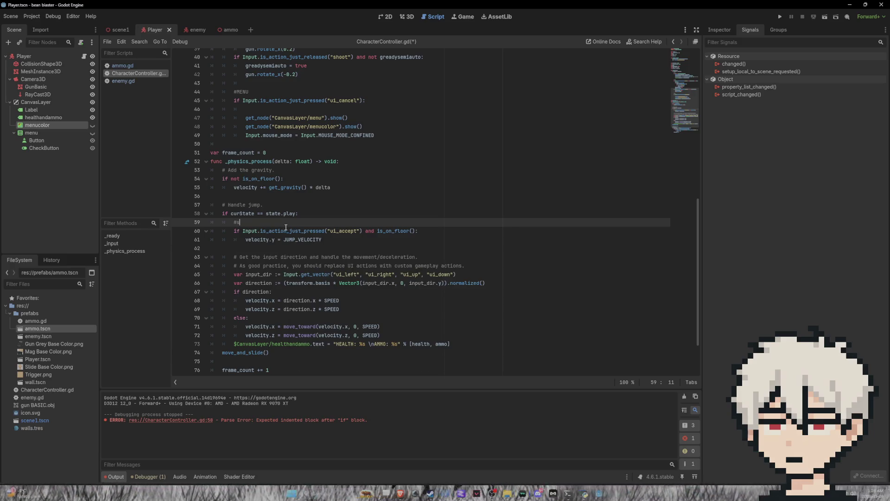
click(781, 17)
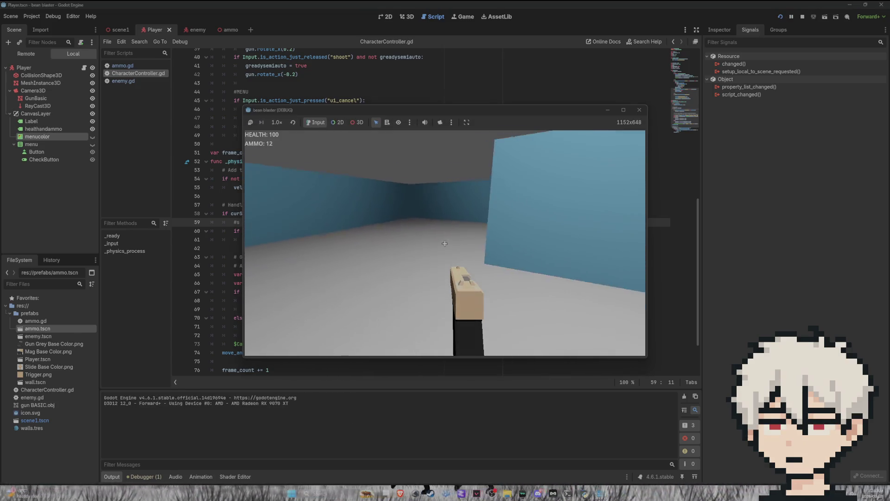
- Shoot the red capsule enemy repeatedly until it is finished off
click(445, 244)
click(444, 244)
click(445, 244)
click(444, 244)
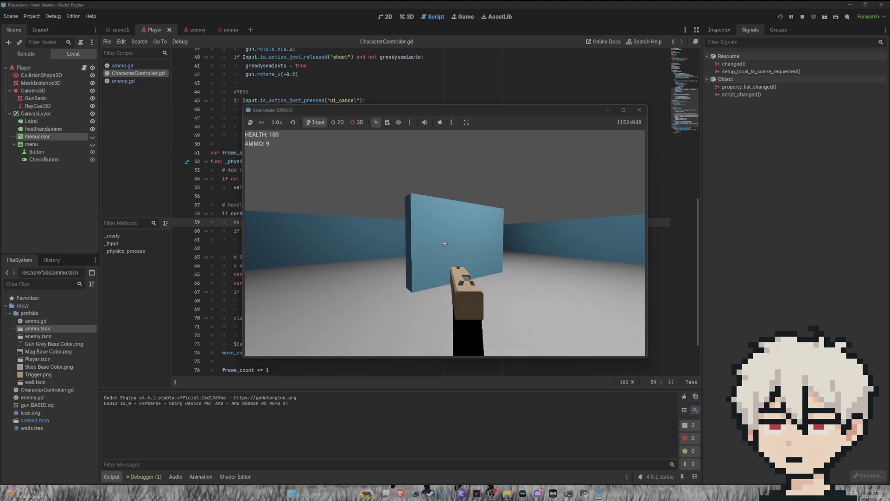
click(445, 243)
click(445, 243)
click(444, 244)
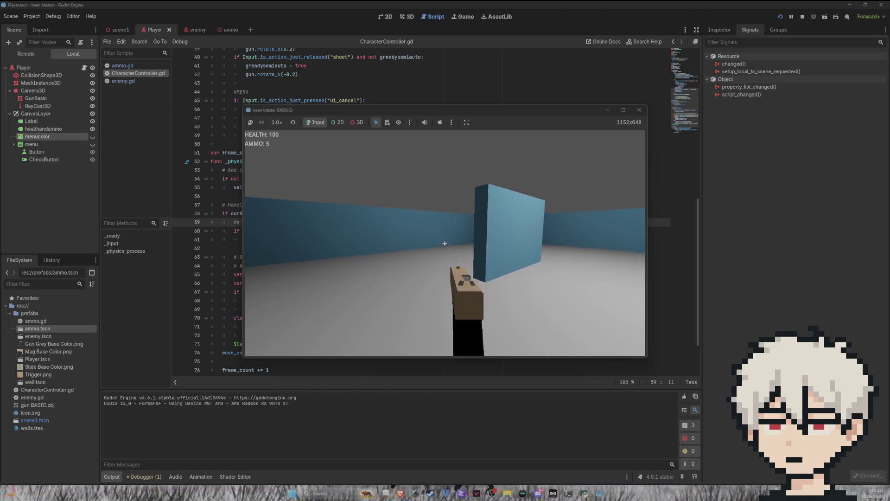
- Open the in-game pause menu, then stop the running game
key(Escape)
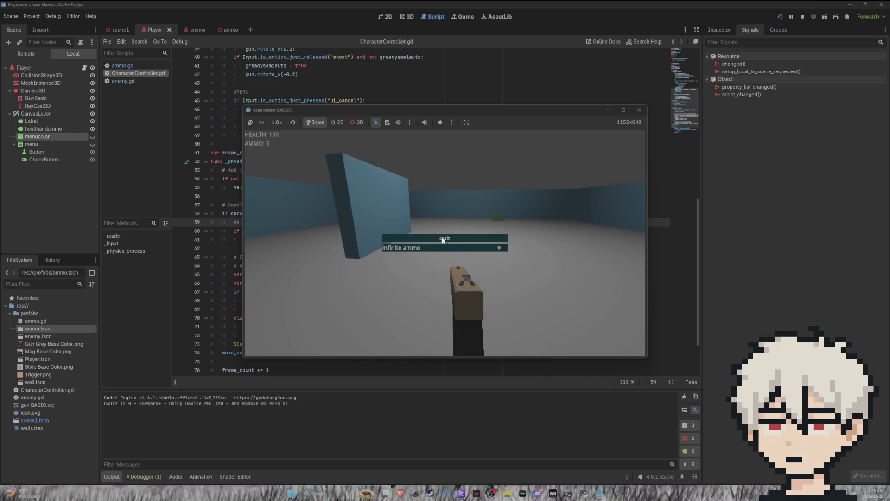
click(443, 239)
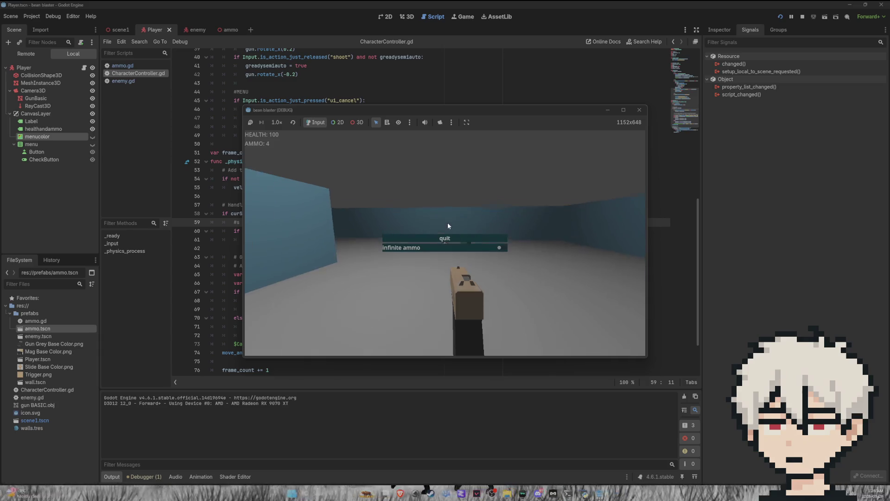
click(455, 230)
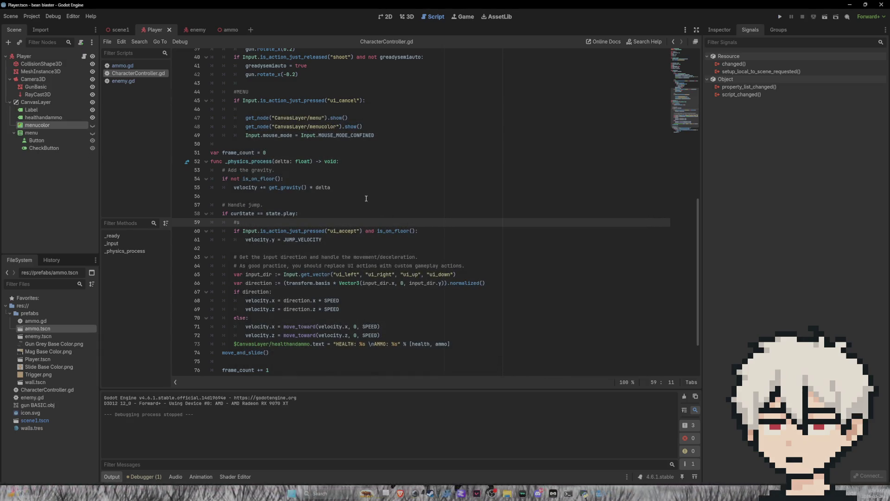
scroll(222, 312, down, 3)
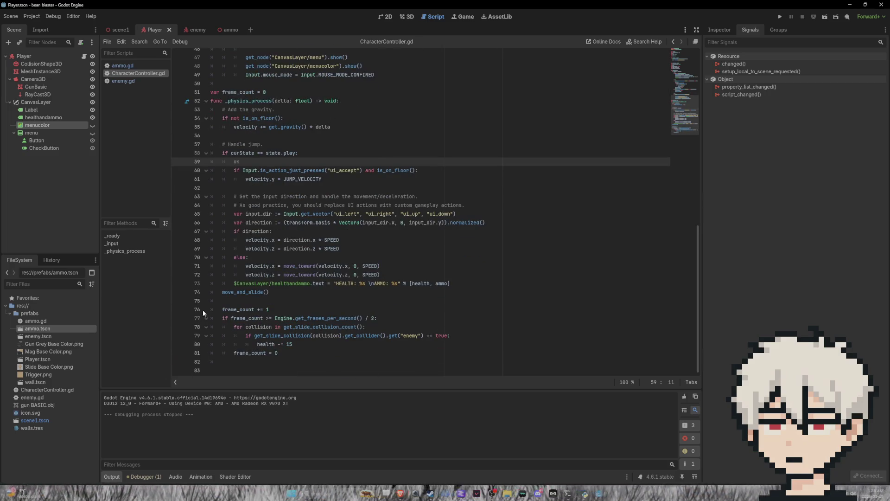